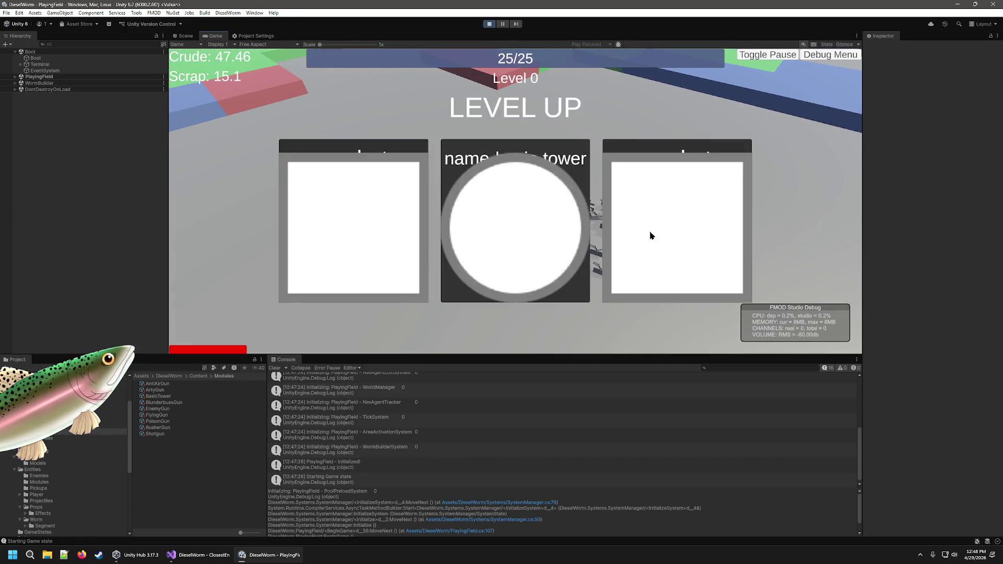
Pick an upgrade for Level 1, take the anti-air turret upgrade, then pause on Level 2.
{"action": "left_click", "coordinate": [650, 235]}
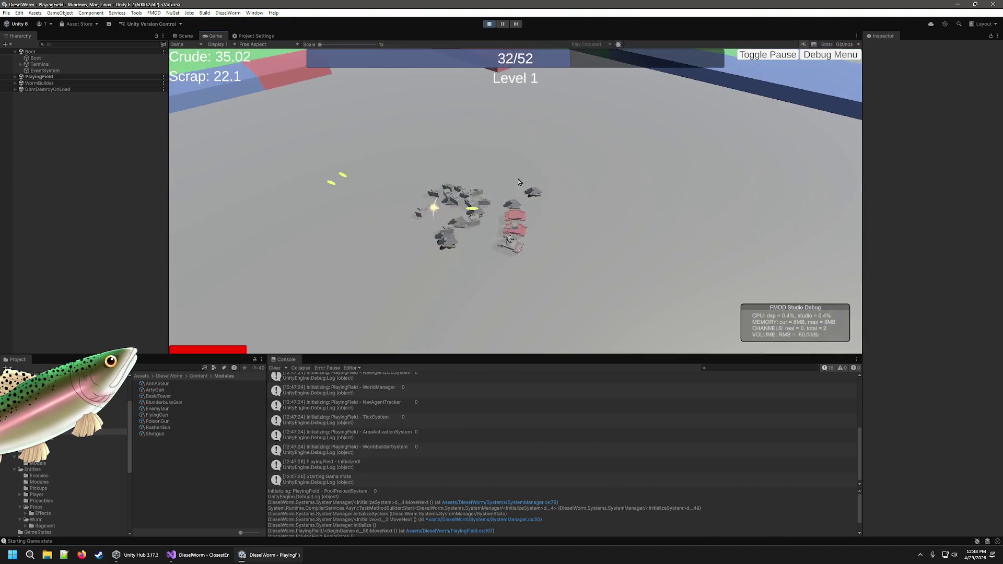
{"action": "left_click", "coordinate": [519, 235]}
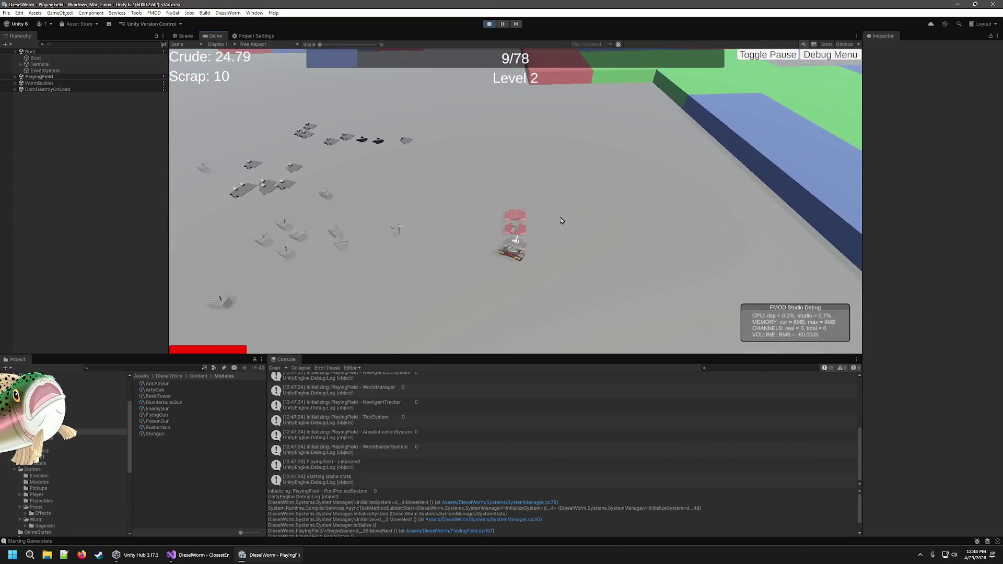
{"action": "key", "text": "Escape"}
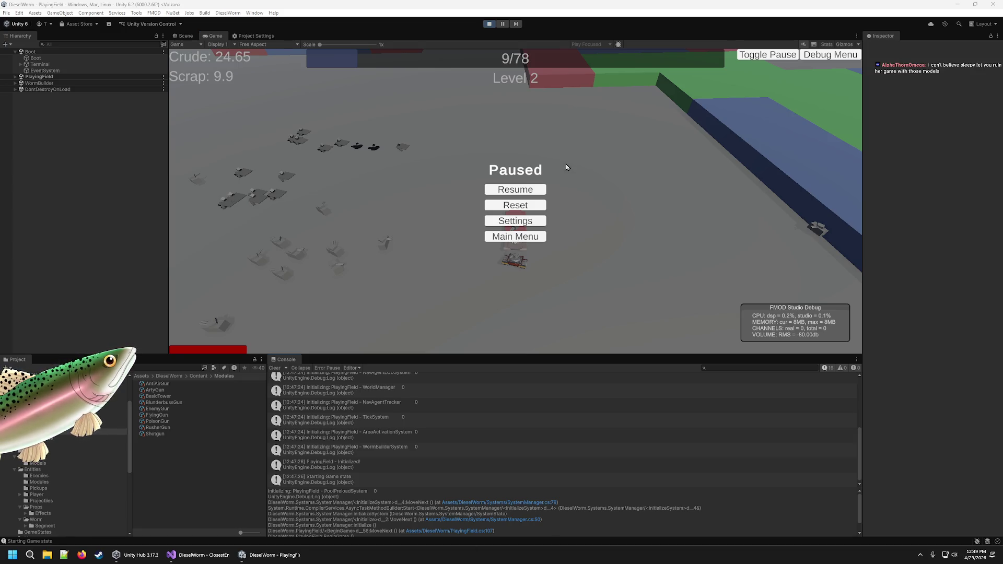
Resume the game and take the basic tower and anti-air upgrades to reach Level 4.
{"action": "left_click", "coordinate": [515, 189]}
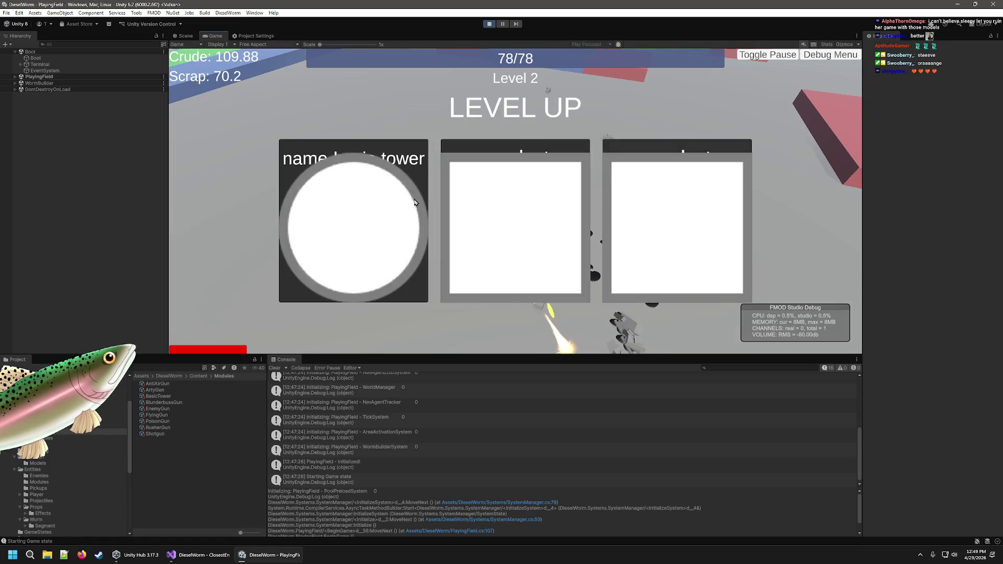
{"action": "left_click", "coordinate": [417, 211]}
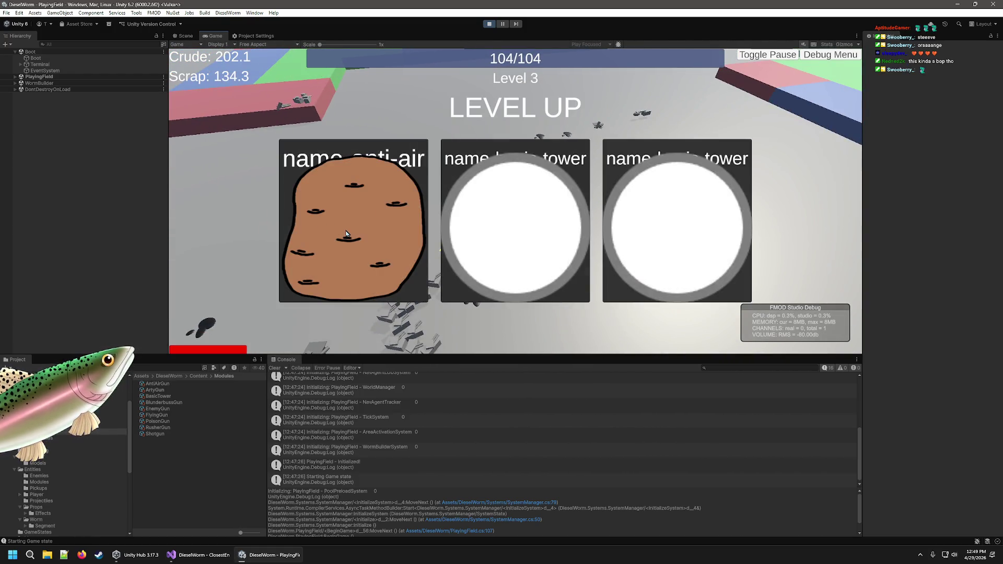
{"action": "left_click", "coordinate": [346, 233]}
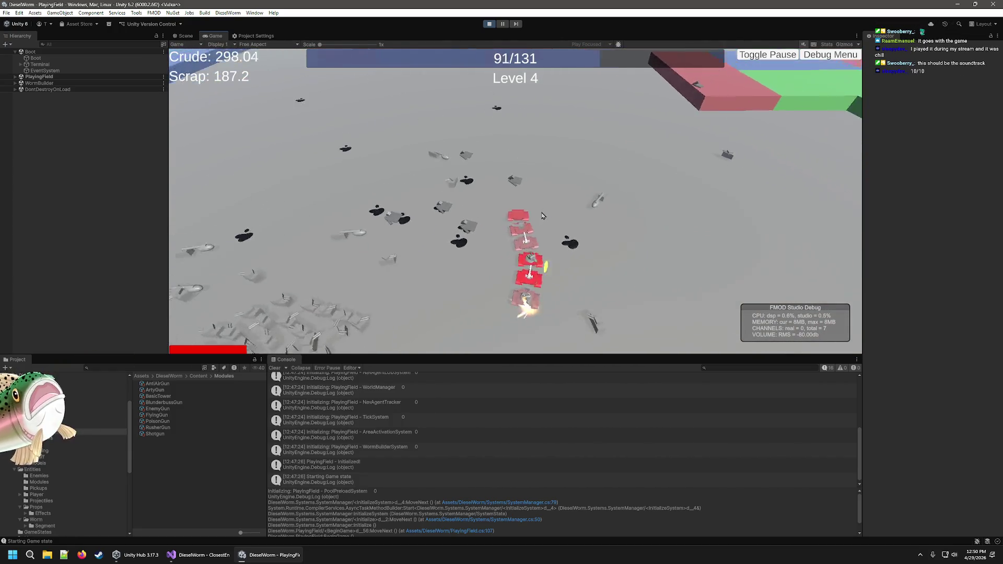
Pause the running game to check the Scene view, then unpause it.
{"action": "left_click", "coordinate": [501, 25]}
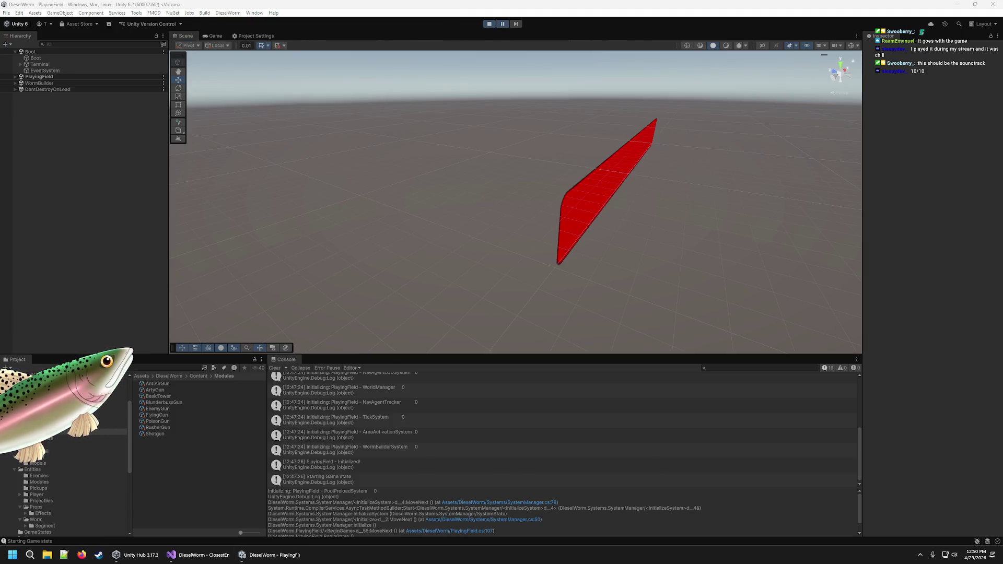
{"action": "left_click", "coordinate": [708, 159]}
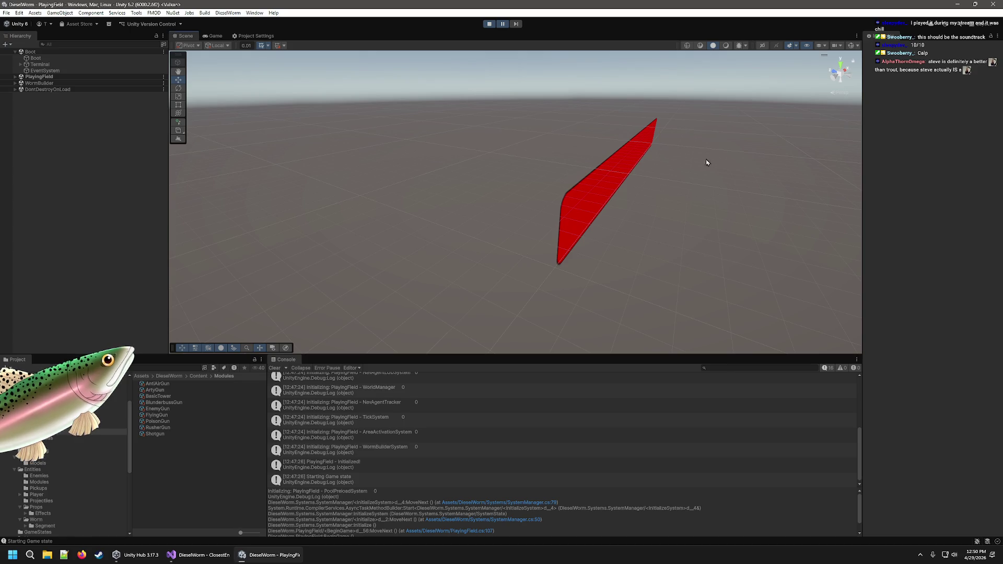
{"action": "left_click", "coordinate": [503, 24]}
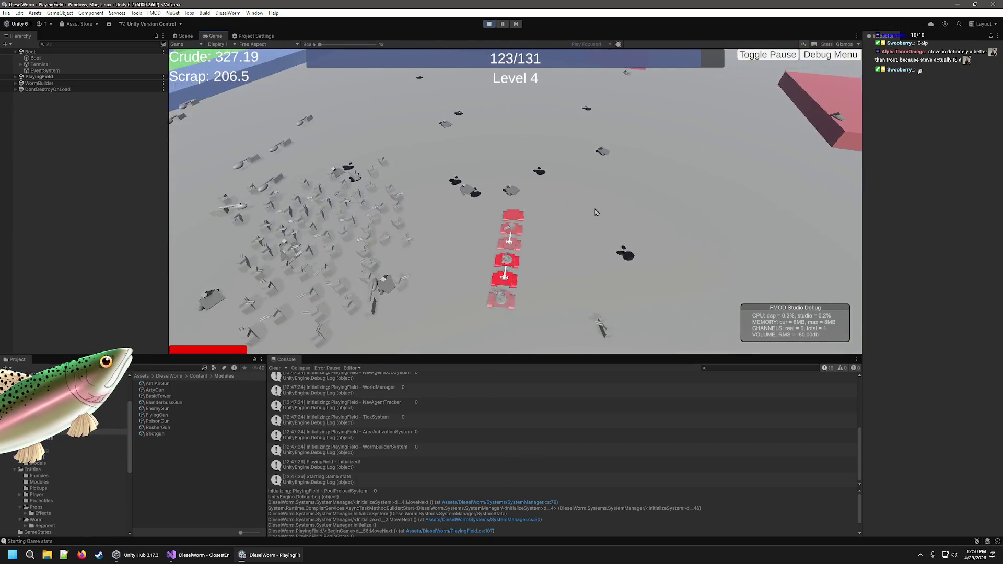
Take upgrades through Level 5 into Level 6, then exit Play mode with Ctrl+P.
{"action": "left_click", "coordinate": [308, 238]}
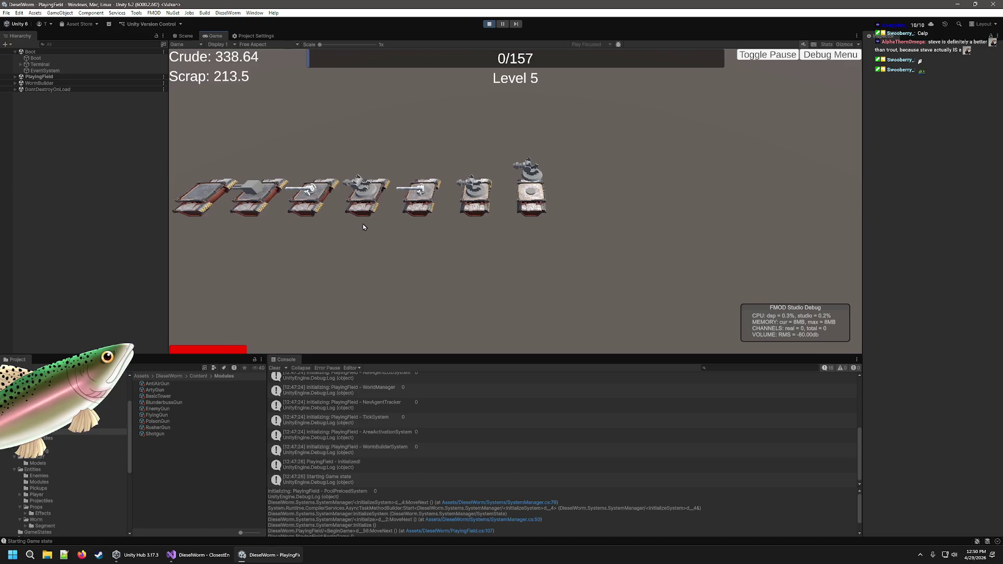
{"action": "left_click", "coordinate": [363, 224]}
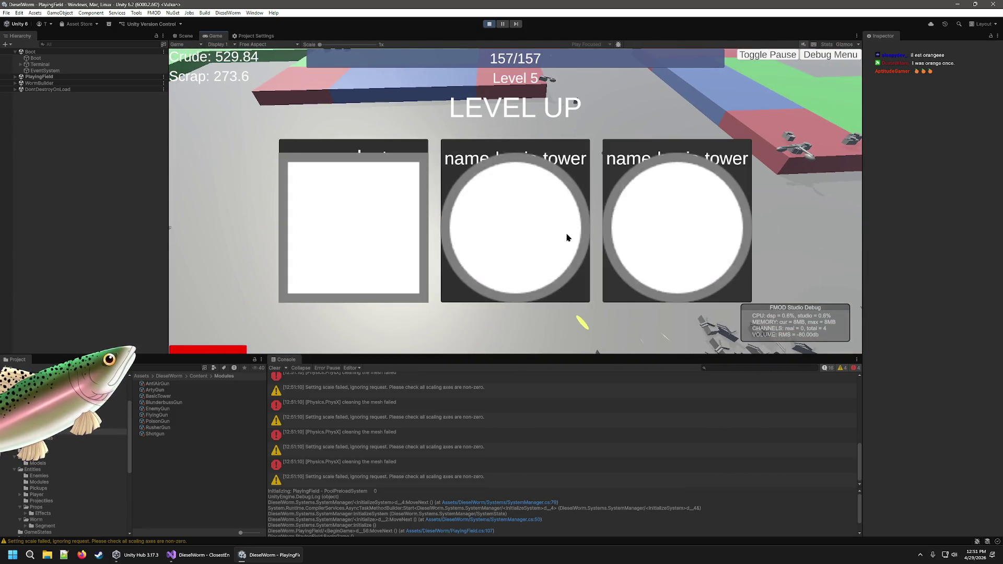
{"action": "left_click", "coordinate": [380, 264]}
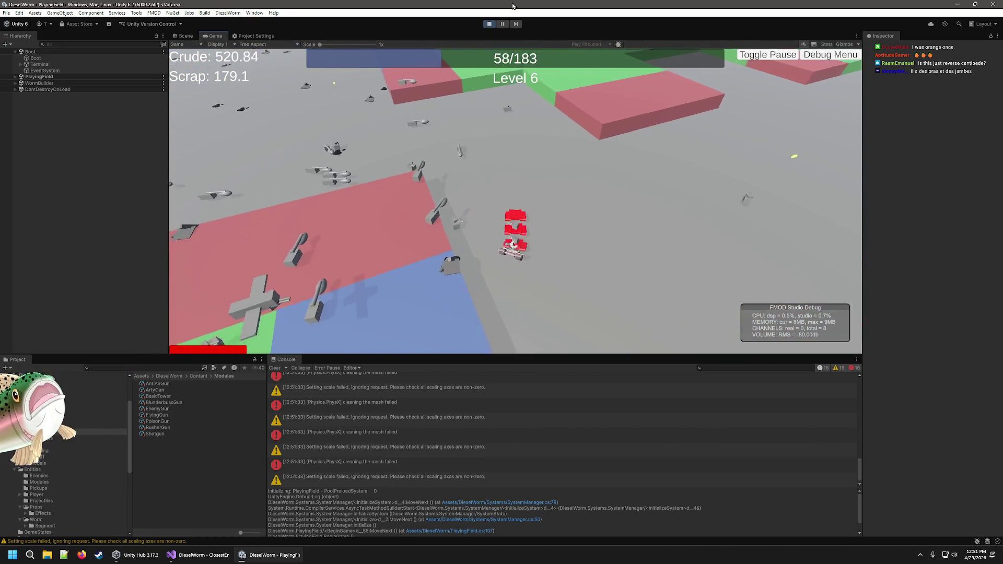
{"action": "key", "text": "ctrl+p"}
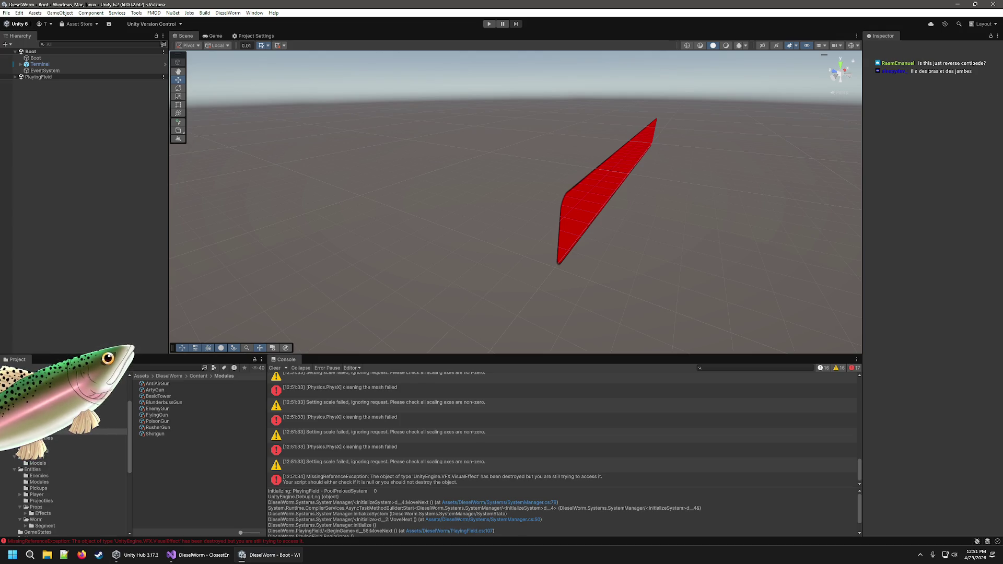
Review the EnemyManifest spawn weights and minimum levels, deselect it, and start a new playtest.
{"action": "left_click", "coordinate": [163, 416]}
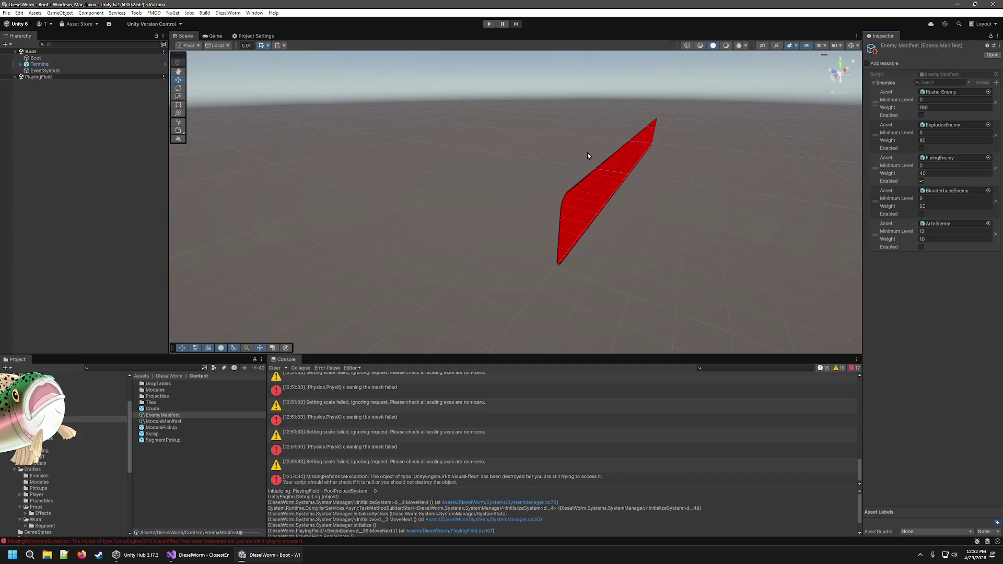
{"action": "left_click", "coordinate": [538, 53]}
{"action": "left_click", "coordinate": [495, 25]}
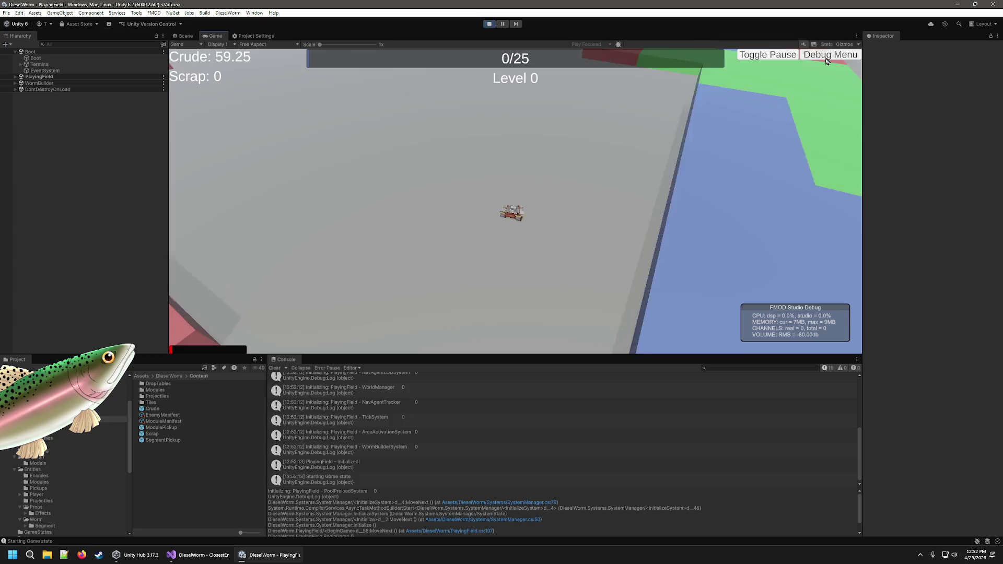
Add an AntiAirGun segment to the worm from the Debug Menu, then take the anti-air upgrade.
{"action": "left_click", "coordinate": [828, 58]}
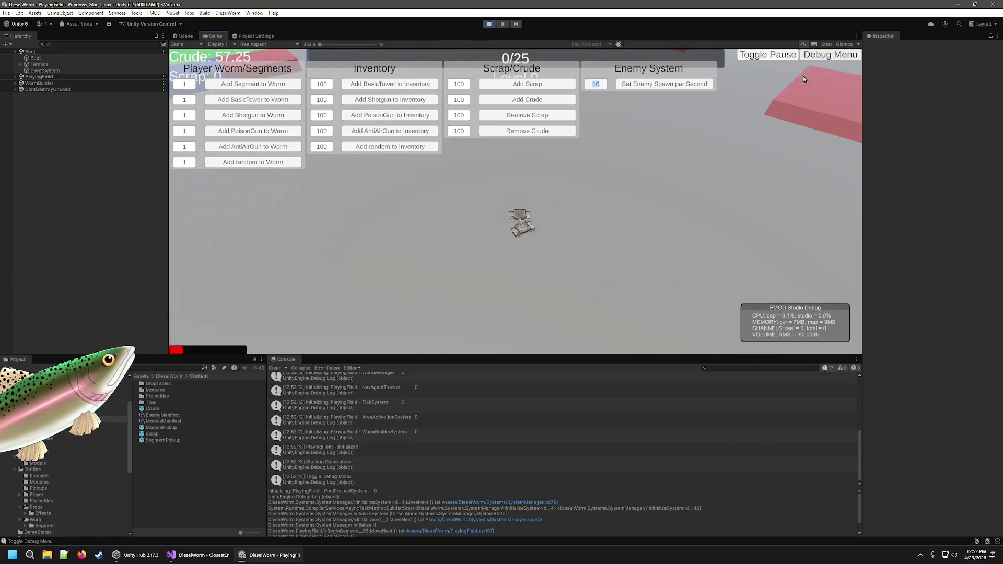
{"action": "left_click", "coordinate": [236, 150]}
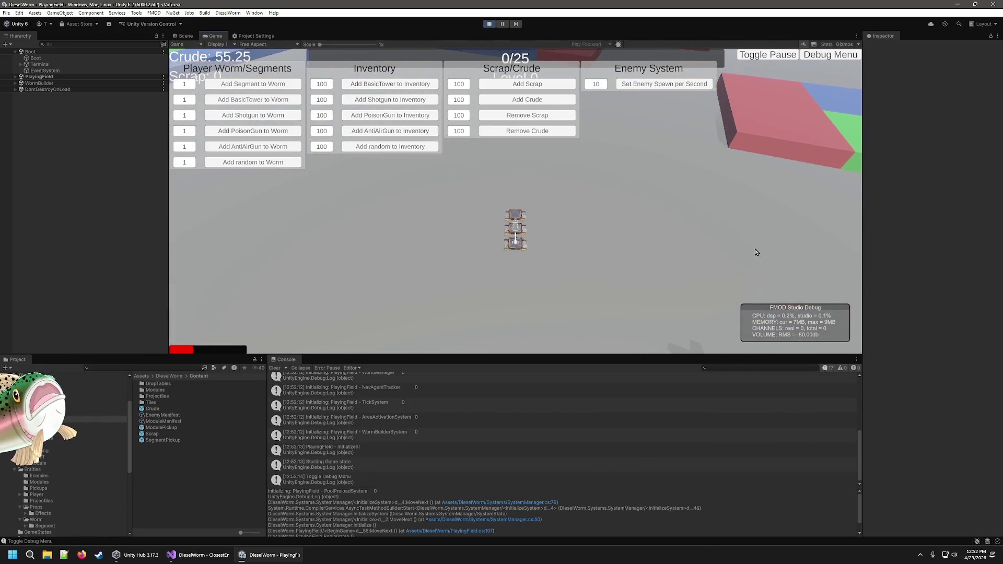
{"action": "left_click", "coordinate": [830, 58]}
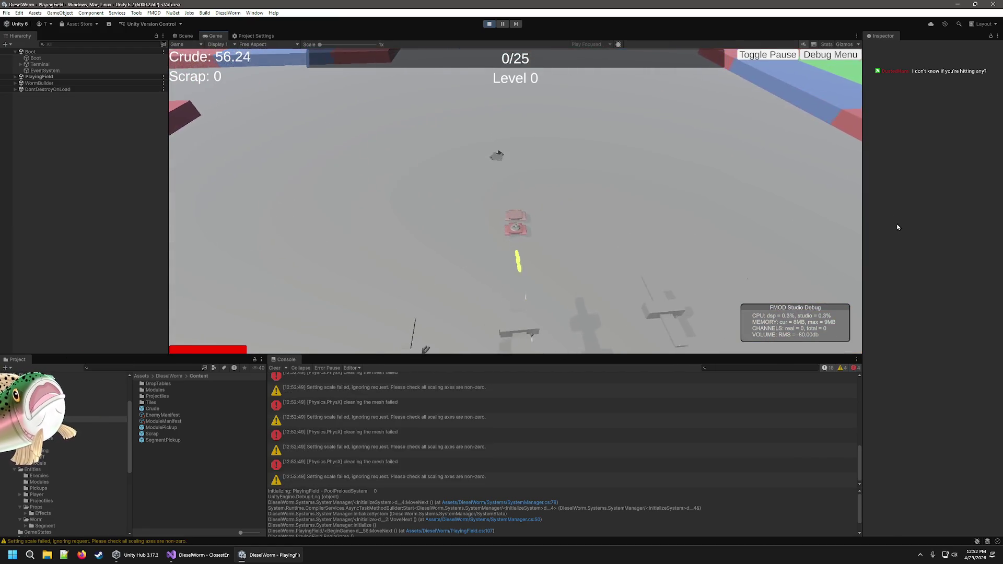
{"action": "left_click", "coordinate": [533, 212]}
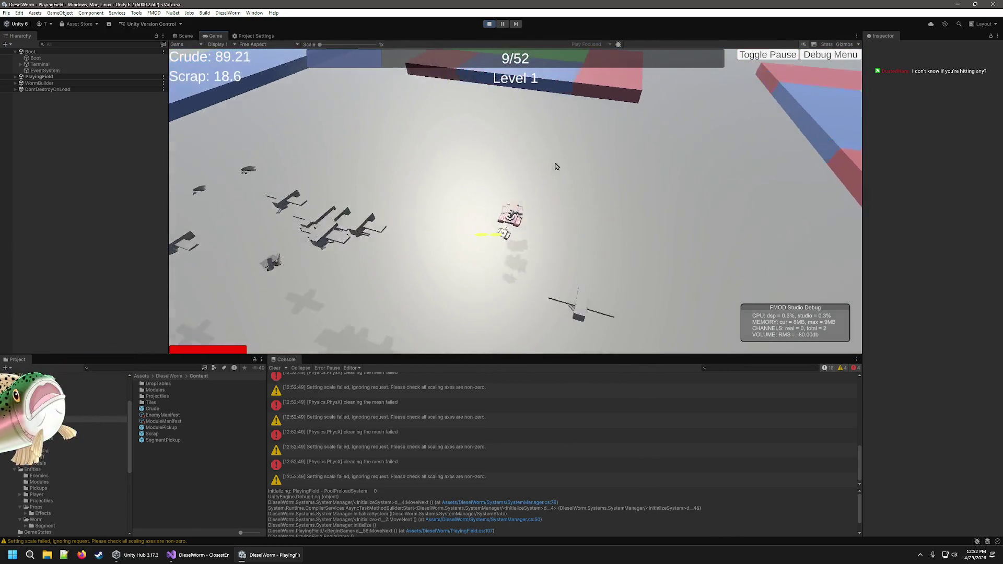
Stop the playtest and inspect the BasicTower module in the Modules folder.
{"action": "left_click", "coordinate": [489, 23]}
{"action": "left_click", "coordinate": [84, 431]}
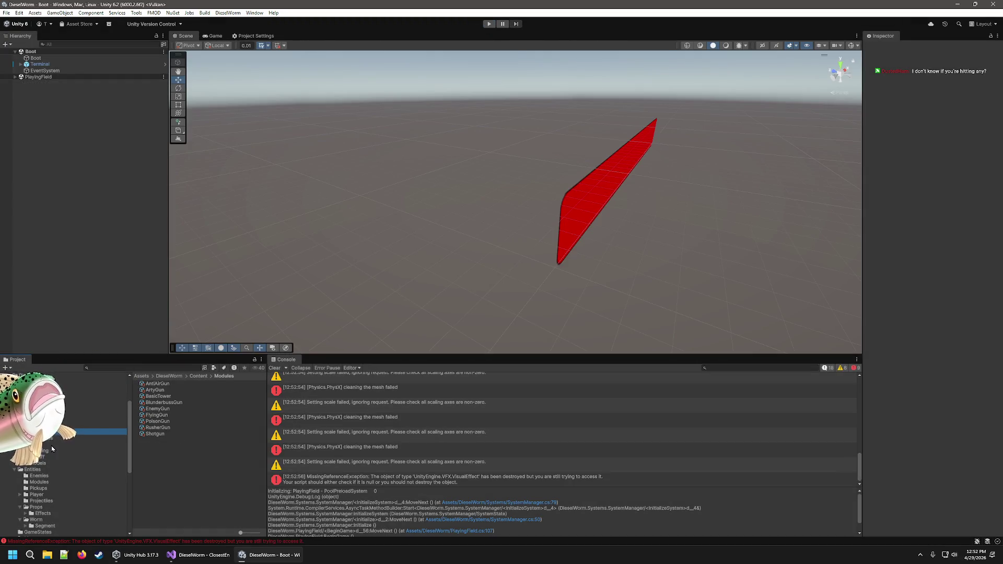
{"action": "left_click", "coordinate": [166, 397]}
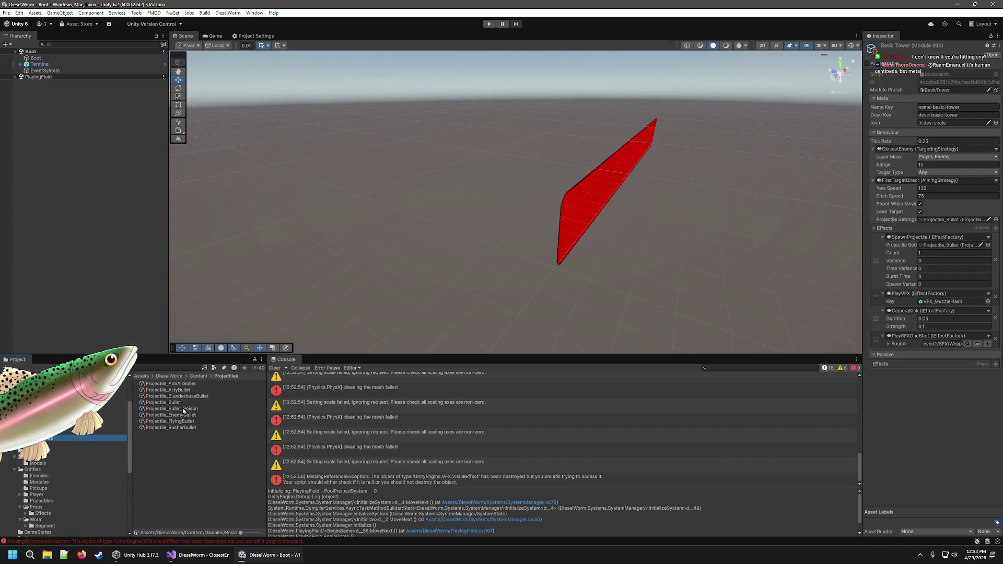
Compare the bullet projectiles, then change Projectile_AntiAirBullet's Damage from 2 to 20.
{"action": "left_click", "coordinate": [164, 403]}
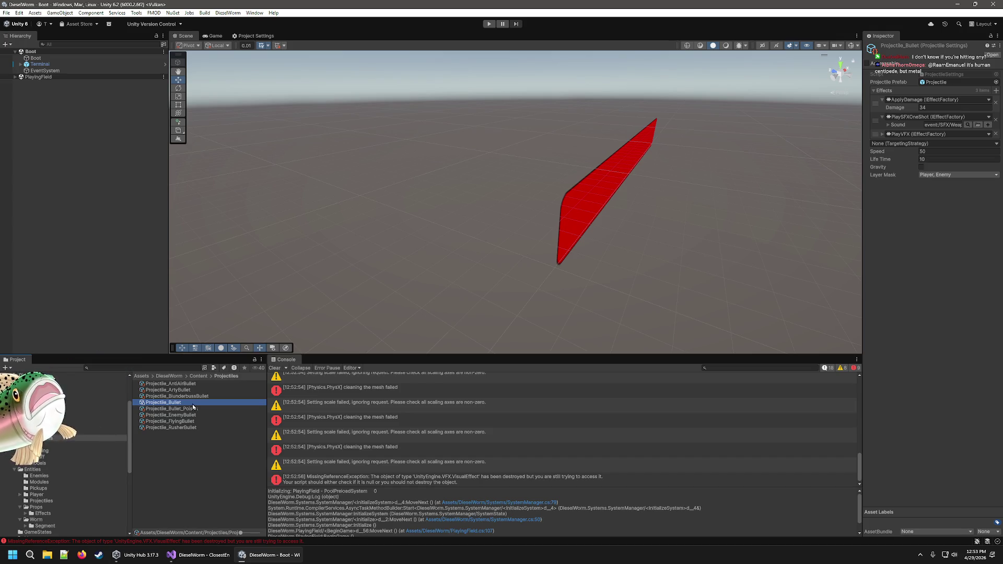
{"action": "left_click", "coordinate": [193, 410]}
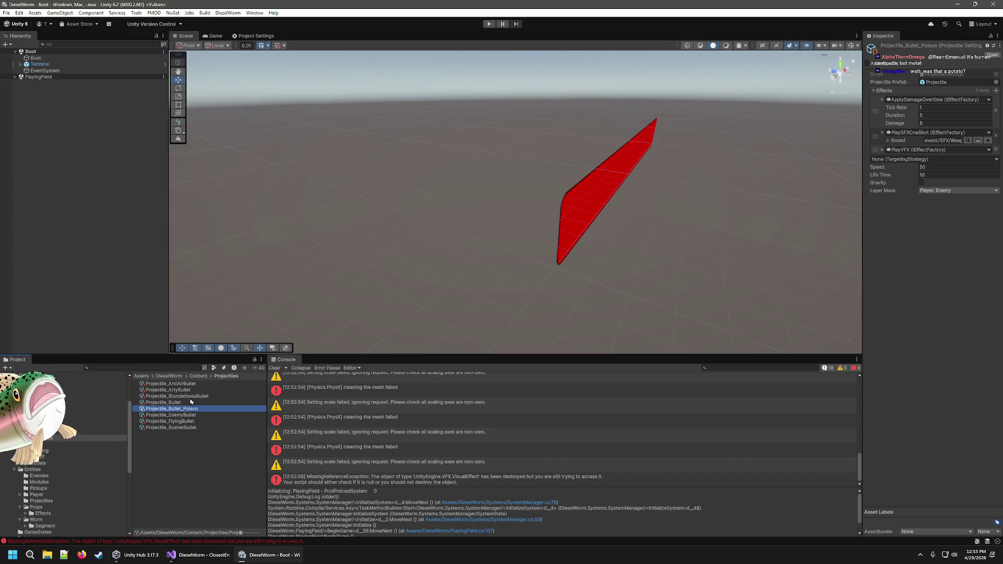
{"action": "left_click", "coordinate": [187, 385]}
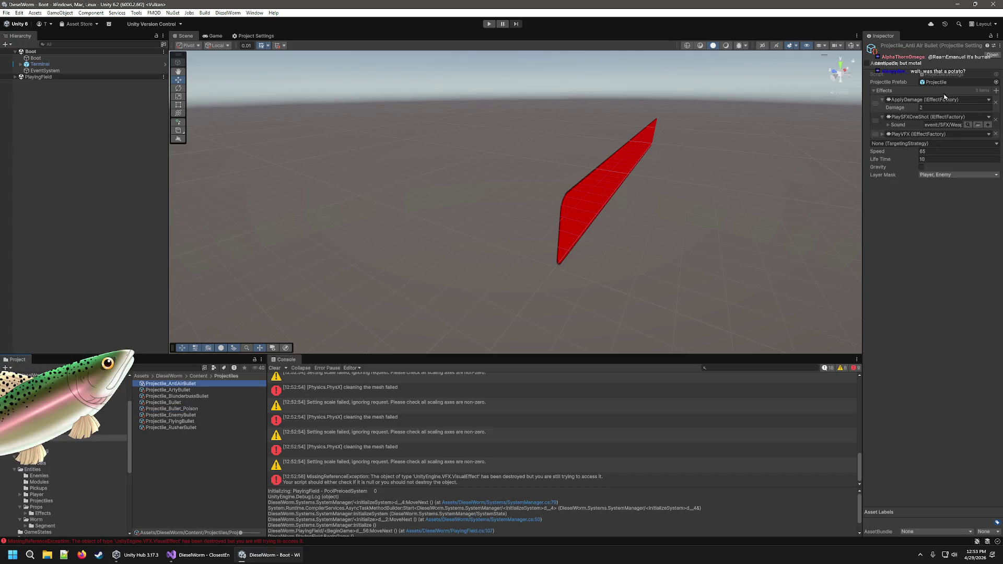
{"action": "left_click", "coordinate": [944, 108]}
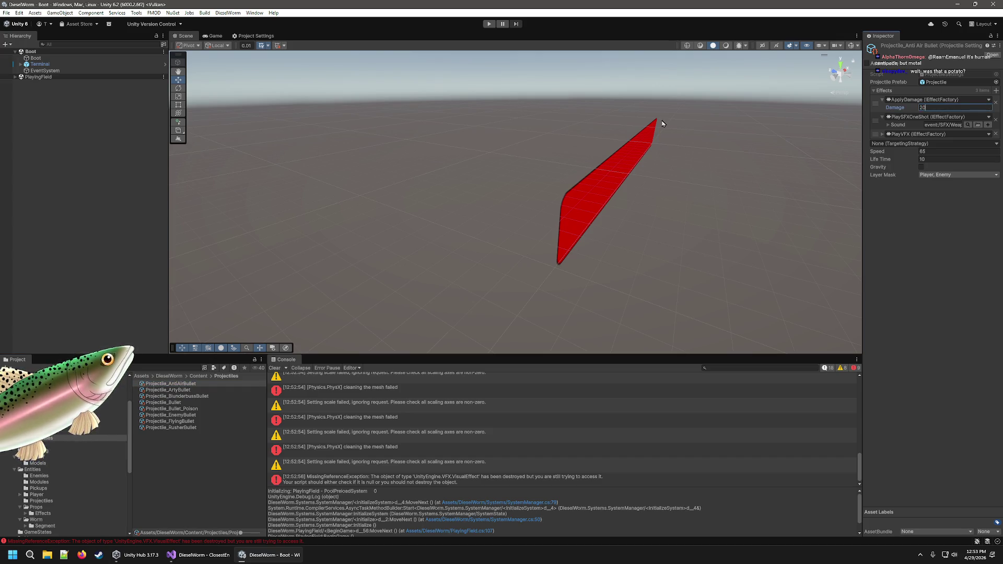
{"action": "left_click", "coordinate": [488, 24]}
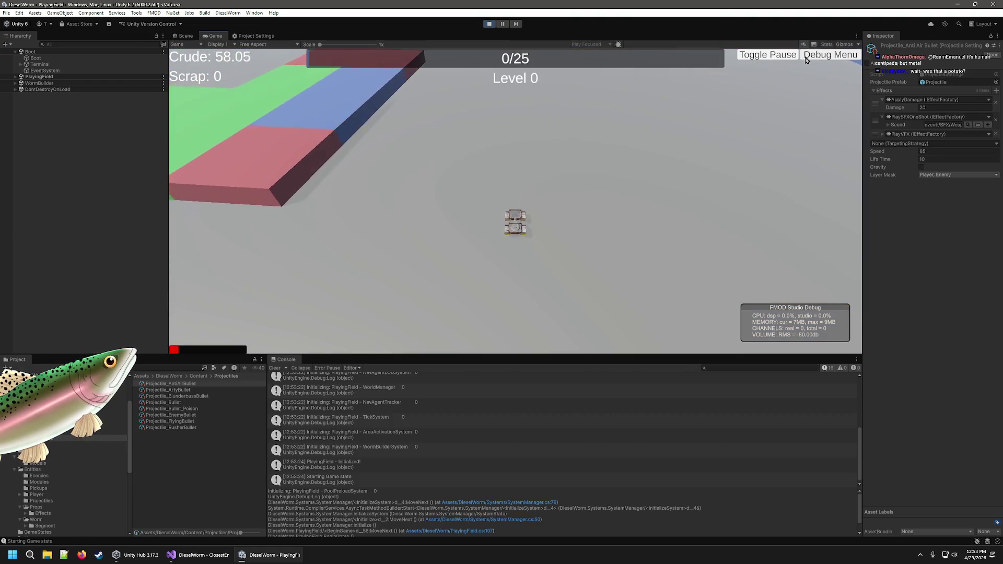
{"action": "left_click", "coordinate": [807, 56]}
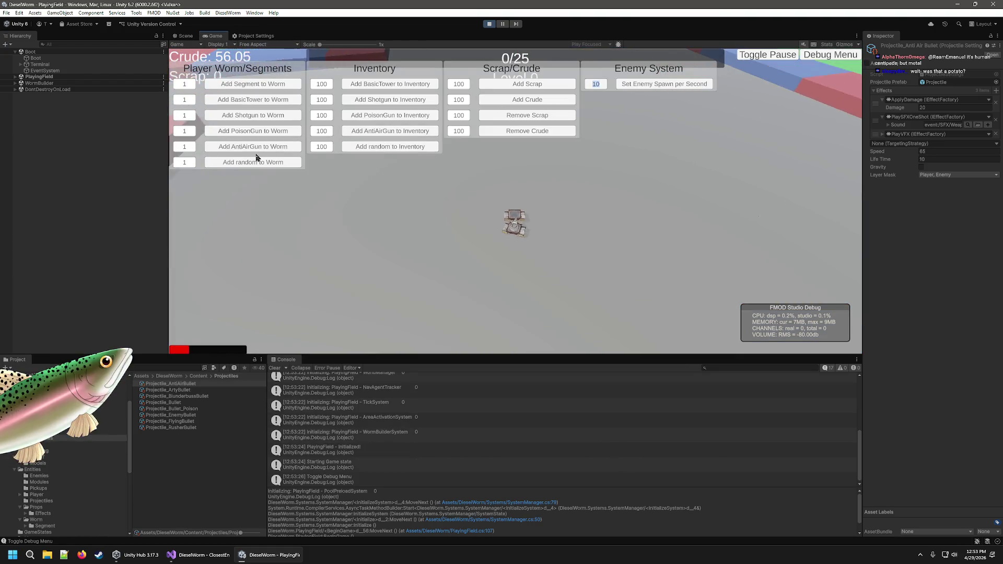
{"action": "left_click", "coordinate": [823, 57]}
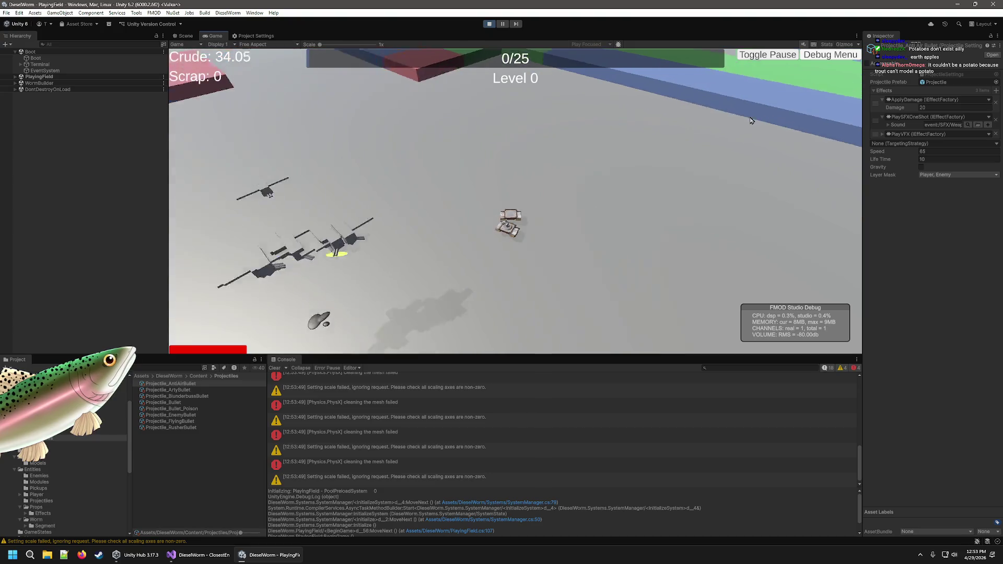
{"action": "left_click", "coordinate": [489, 24]}
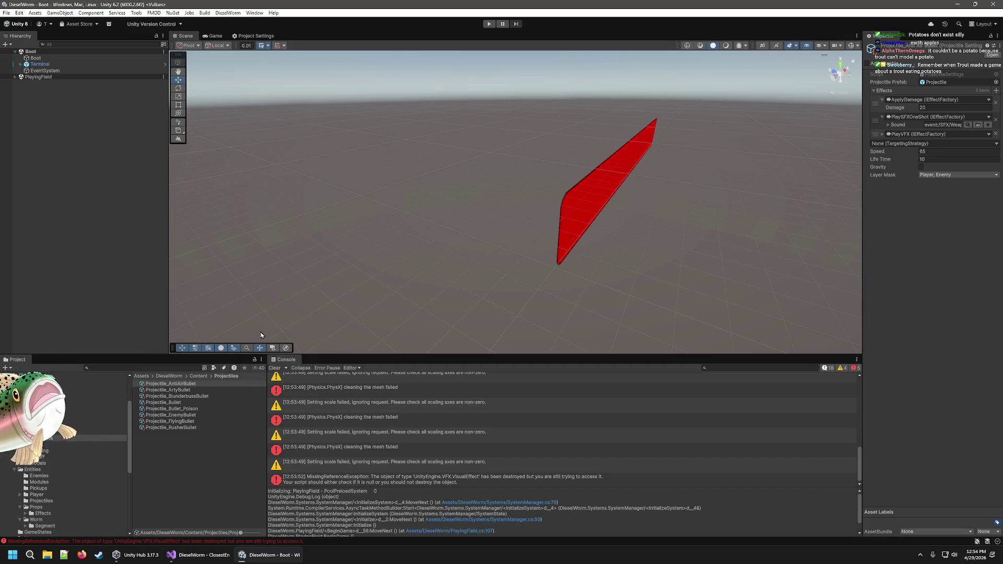
Change the AntiAirGun module's Tick Rate from 0.5 to 0.125 and start a playtest.
{"action": "left_click", "coordinate": [91, 432]}
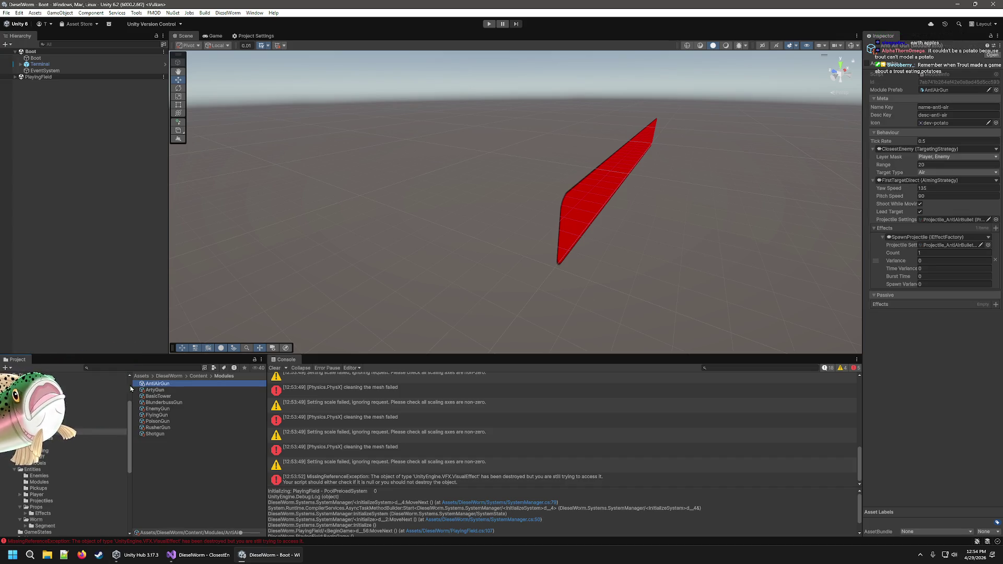
{"action": "left_click", "coordinate": [167, 397]}
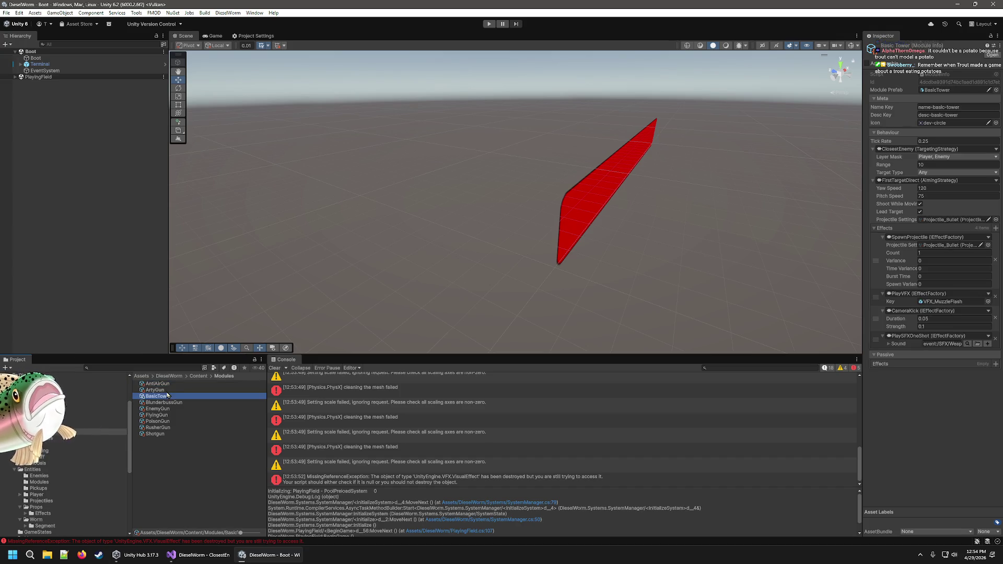
{"action": "left_click", "coordinate": [163, 385]}
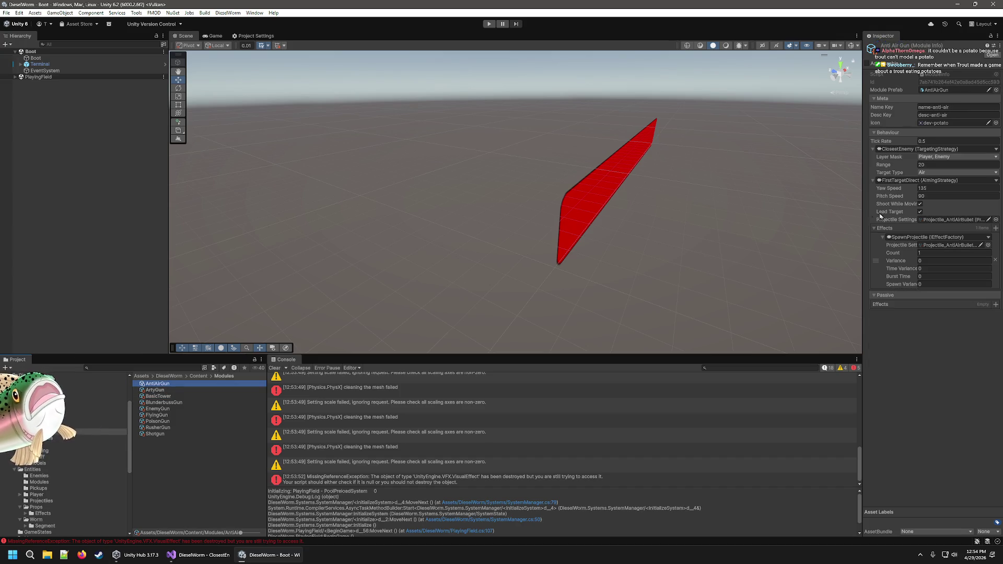
{"action": "left_click", "coordinate": [969, 142]}
{"action": "type", "text": "0.125"}
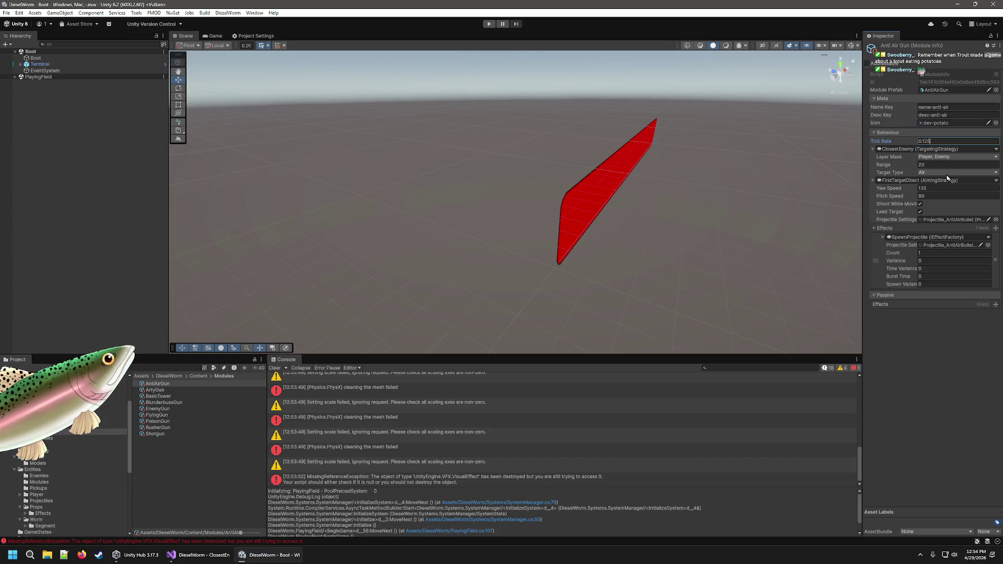
{"action": "left_click", "coordinate": [489, 23]}
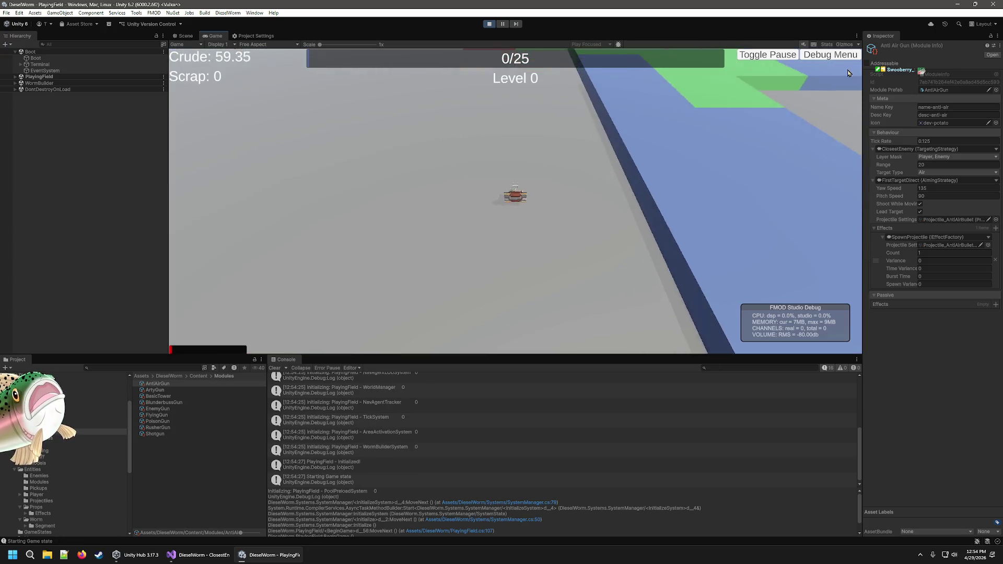
Add an AntiAirGun segment to the worm via the Debug Menu and pick the first level-up card.
{"action": "left_click", "coordinate": [831, 54]}
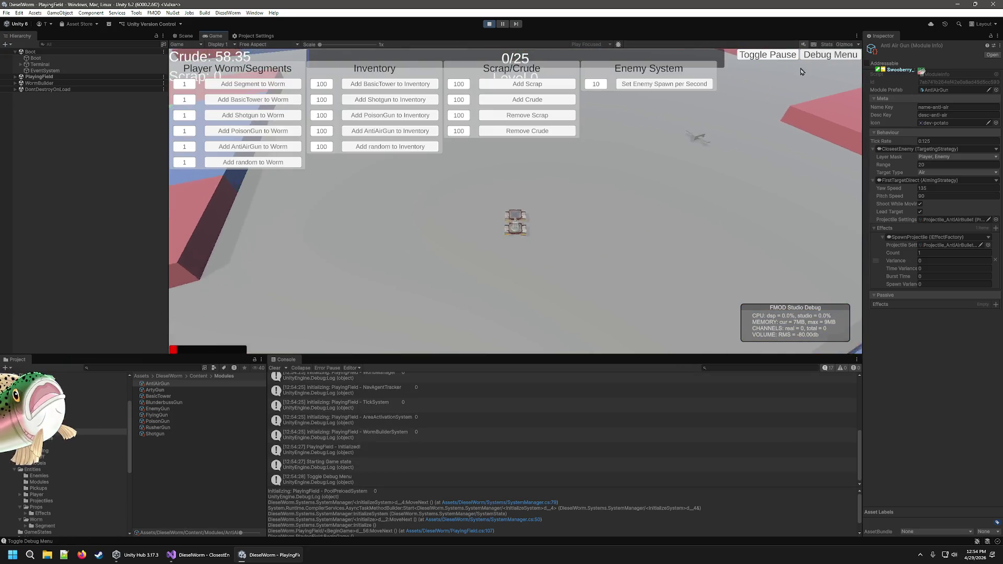
{"action": "left_click", "coordinate": [244, 147]}
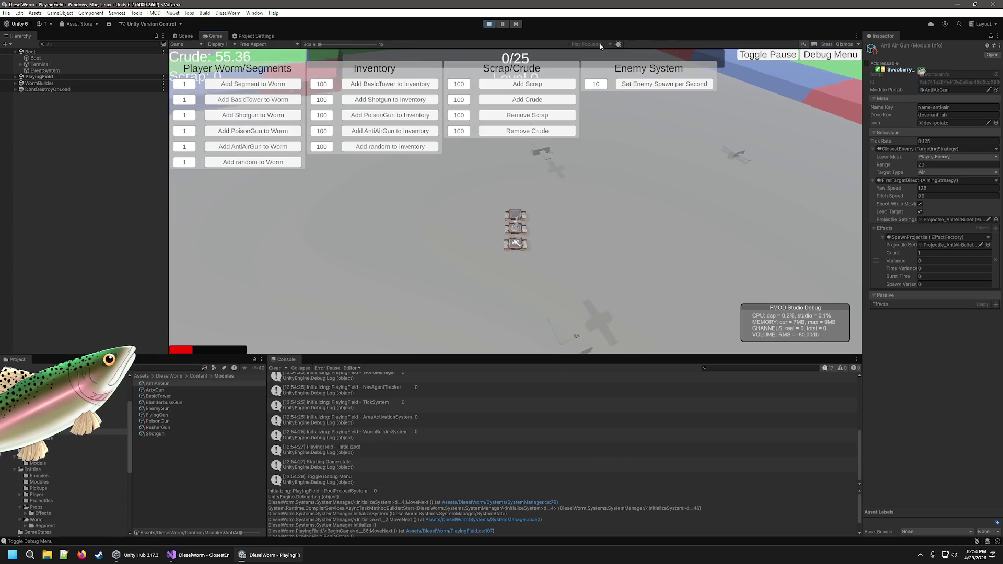
{"action": "left_click", "coordinate": [843, 57]}
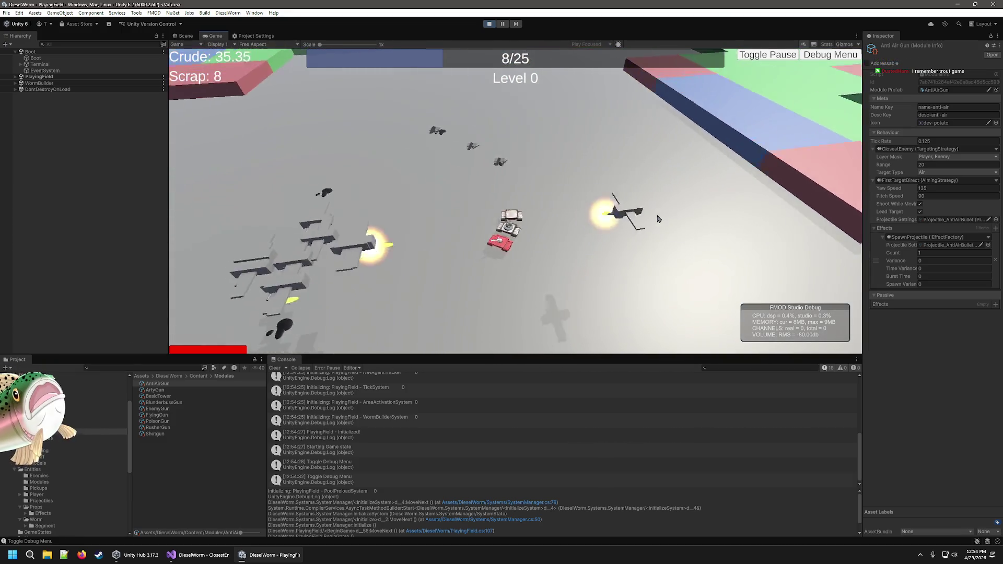
{"action": "left_click", "coordinate": [325, 242]}
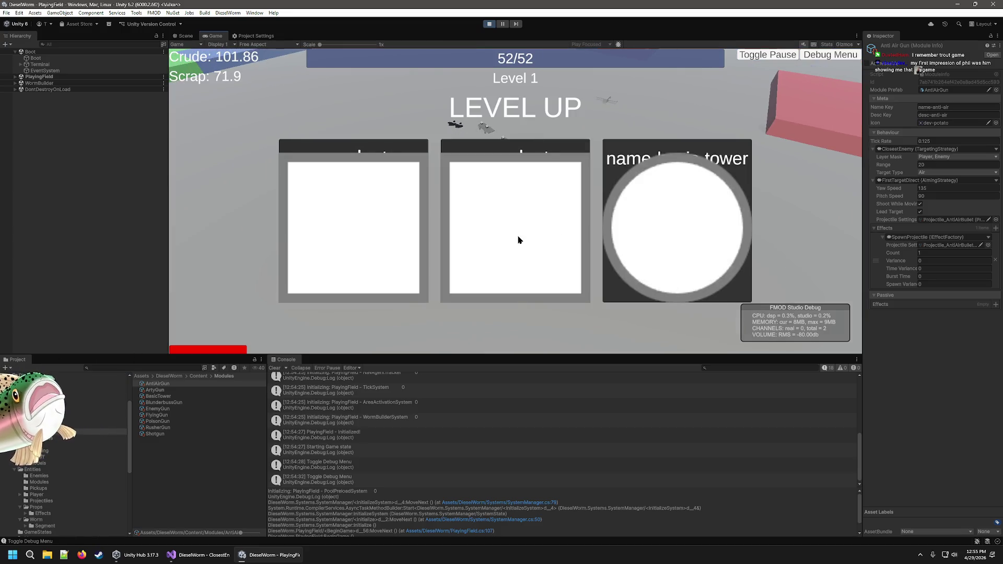
Choose upgrade cards through Levels 2 to 5, then pause and exit Play mode.
{"action": "left_click", "coordinate": [545, 250]}
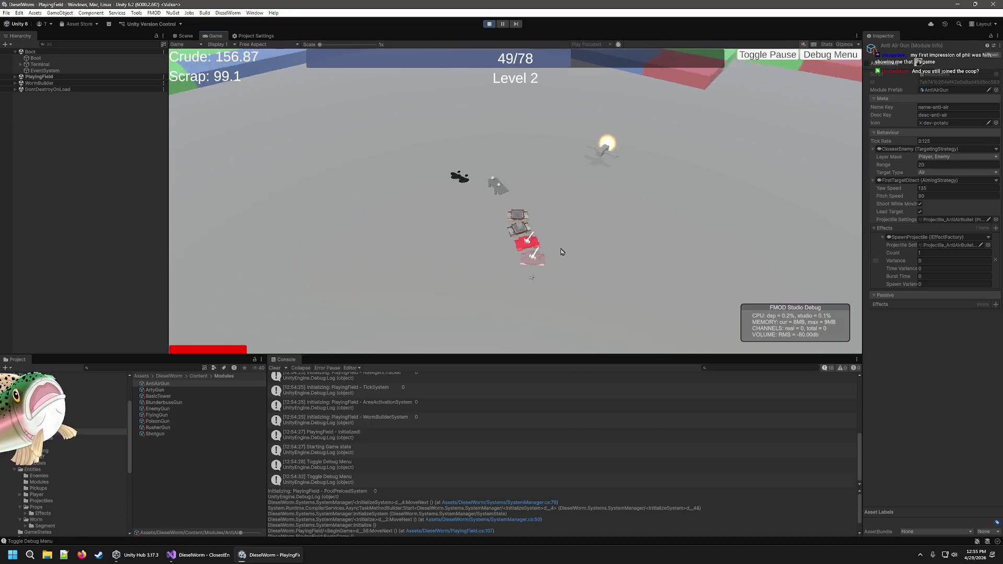
{"action": "left_click", "coordinate": [345, 229]}
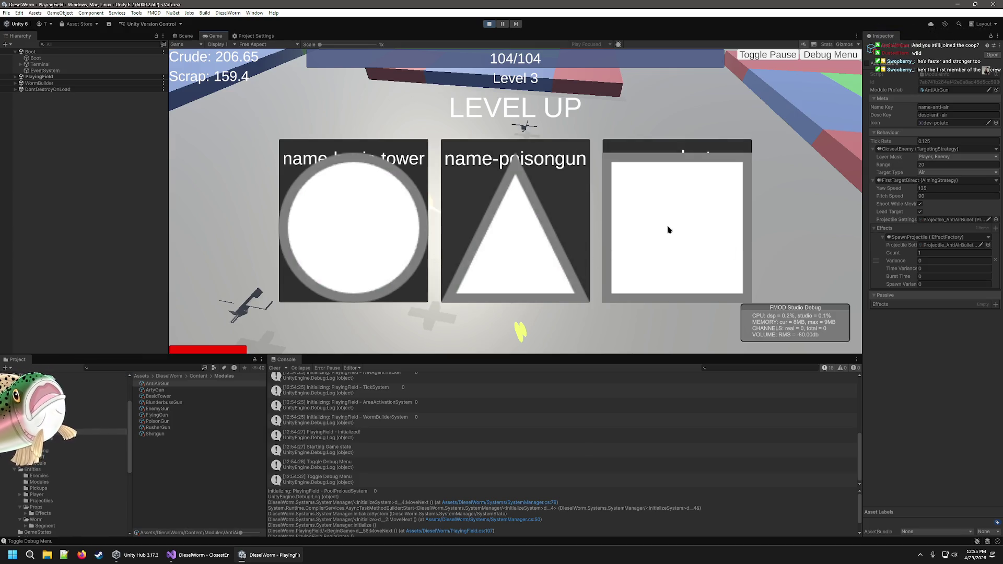
{"action": "left_click", "coordinate": [648, 232]}
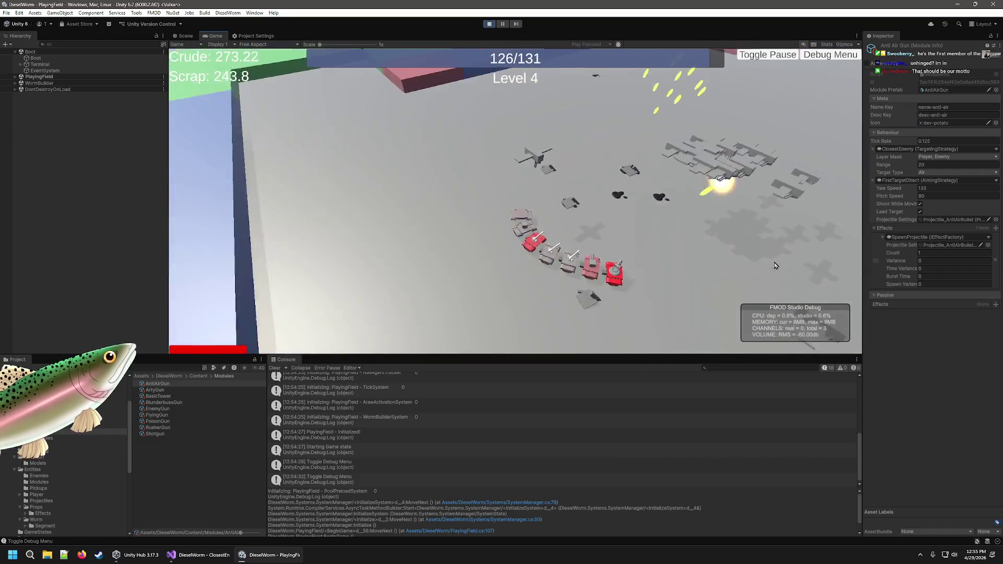
{"action": "left_click", "coordinate": [564, 204]}
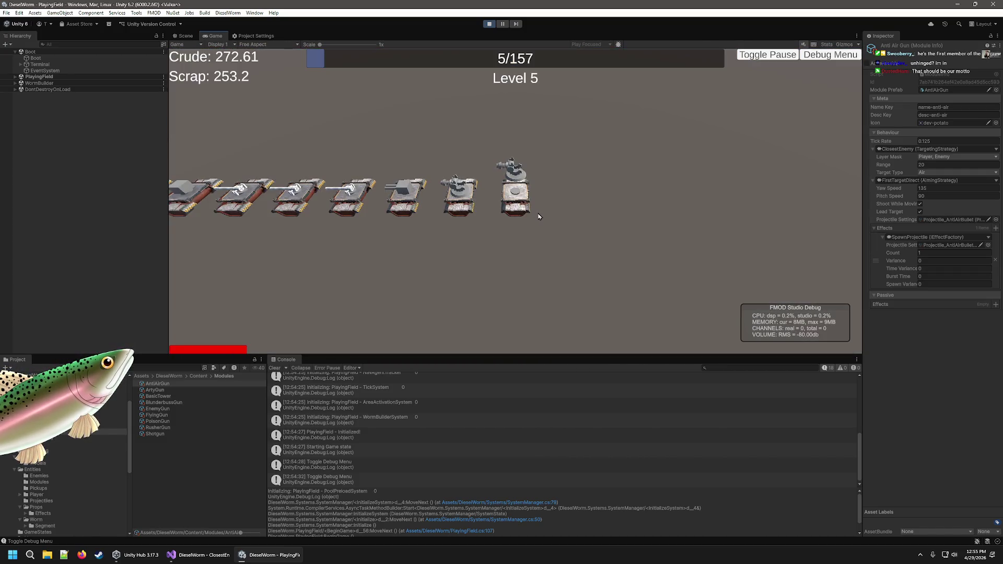
{"action": "key", "text": "Escape"}
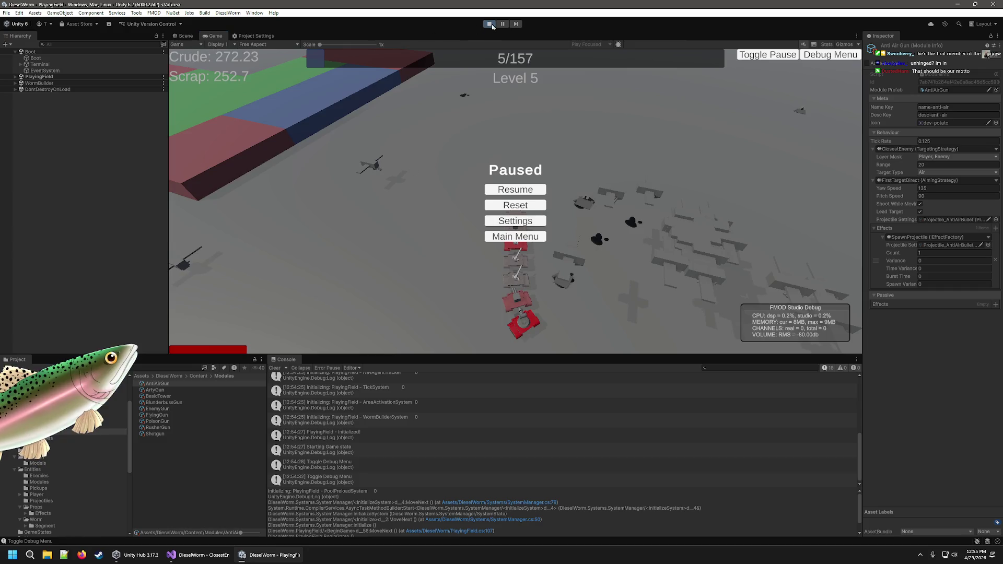
{"action": "left_click", "coordinate": [492, 26]}
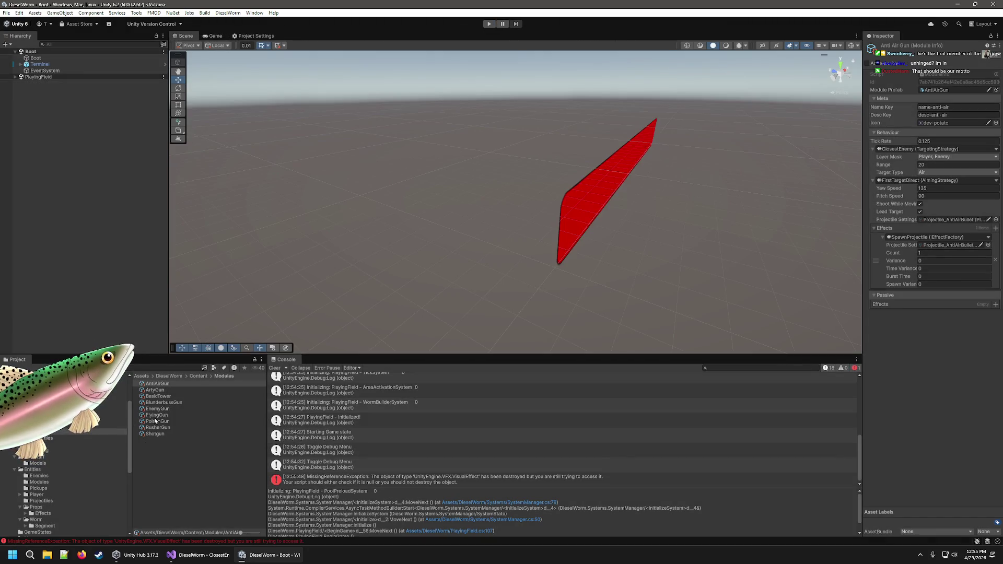
Inspect the FlyingGun, EnemyGun, RusherGun and Projectile_RusherBullet settings.
{"action": "left_click", "coordinate": [155, 417]}
{"action": "left_click", "coordinate": [159, 409]}
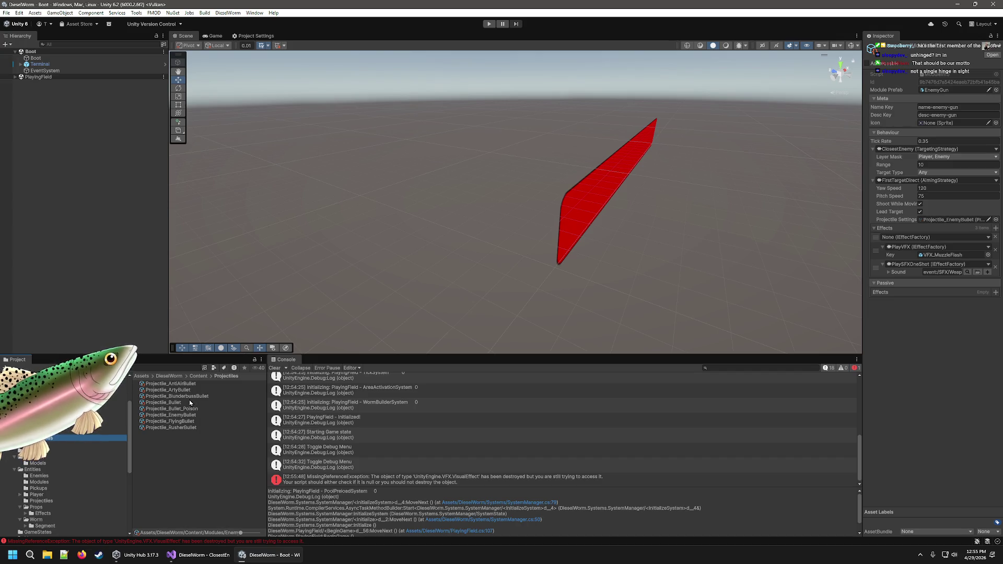
{"action": "left_click", "coordinate": [197, 428]}
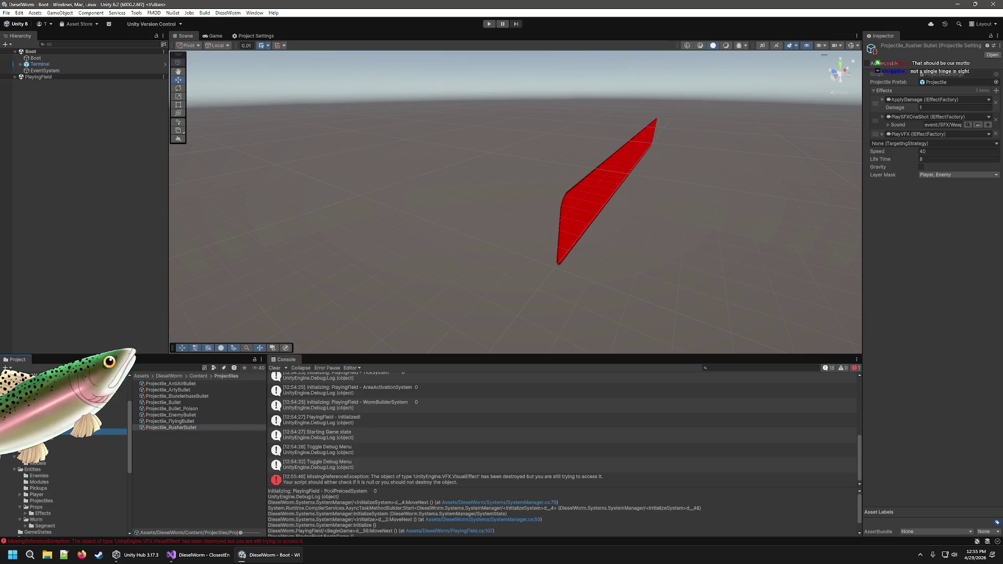
{"action": "left_click", "coordinate": [160, 429]}
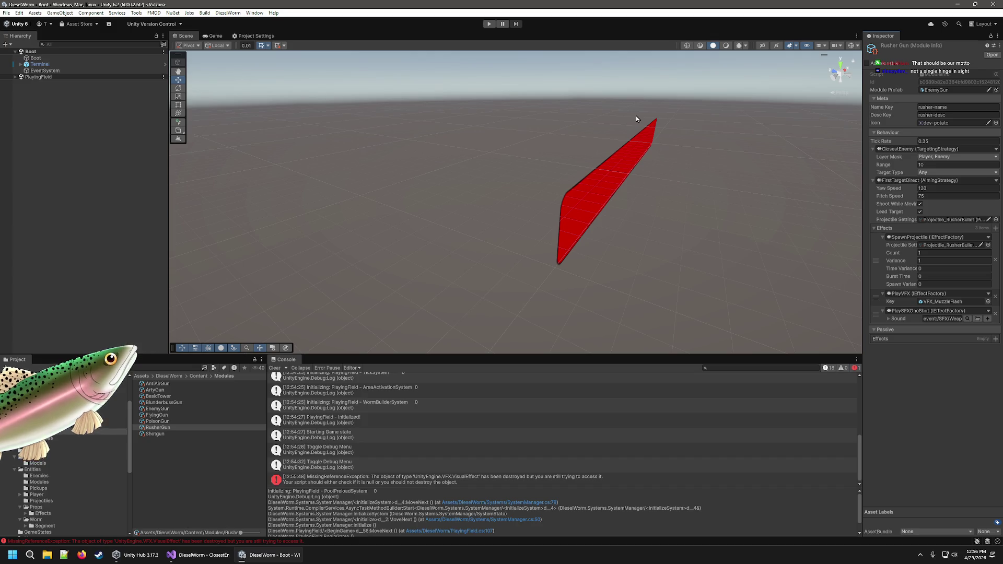
Run and stop a quick playtest, then select the EnemyManifest to view its spawn weights.
{"action": "left_click", "coordinate": [488, 25]}
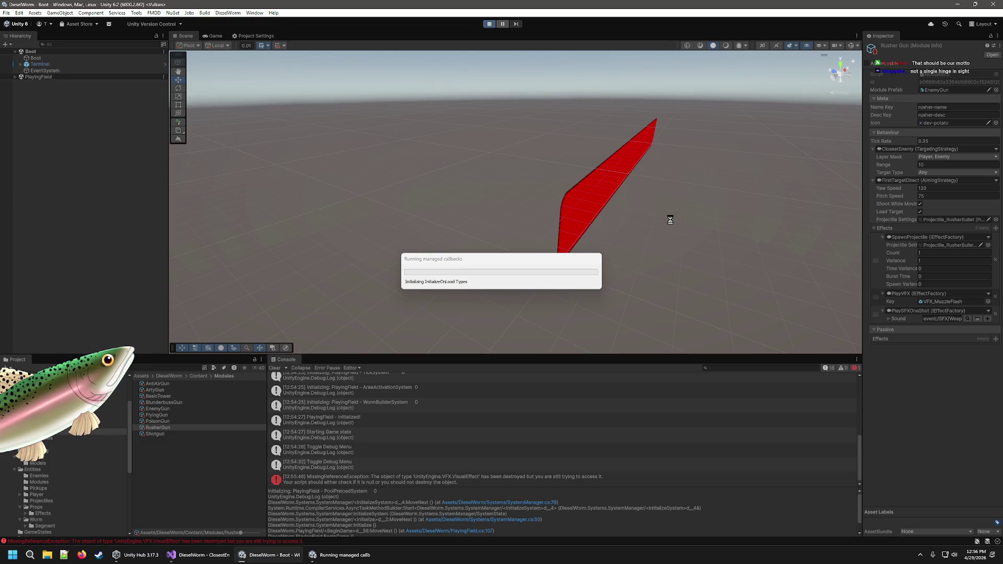
{"action": "left_click", "coordinate": [489, 24]}
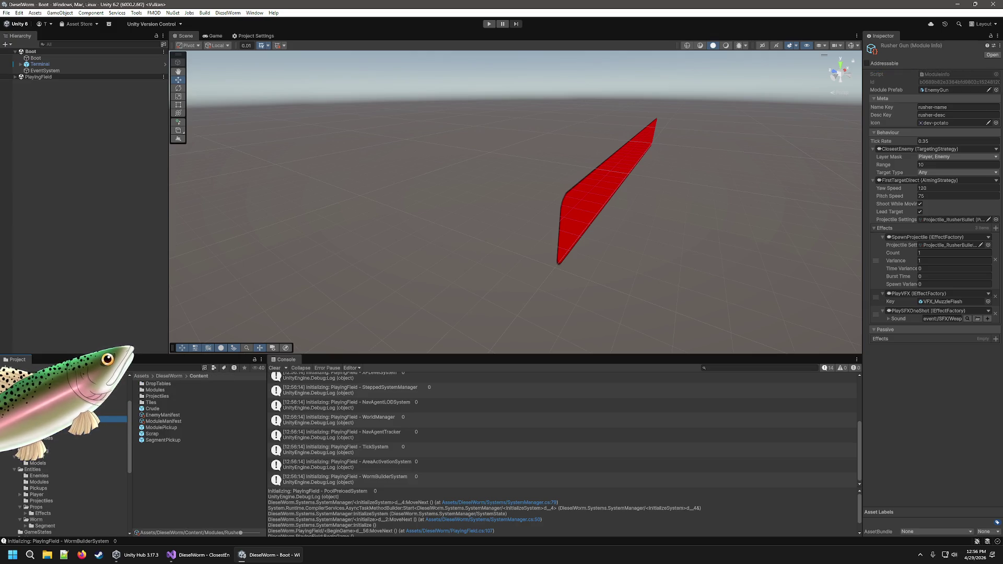
{"action": "left_click", "coordinate": [161, 416]}
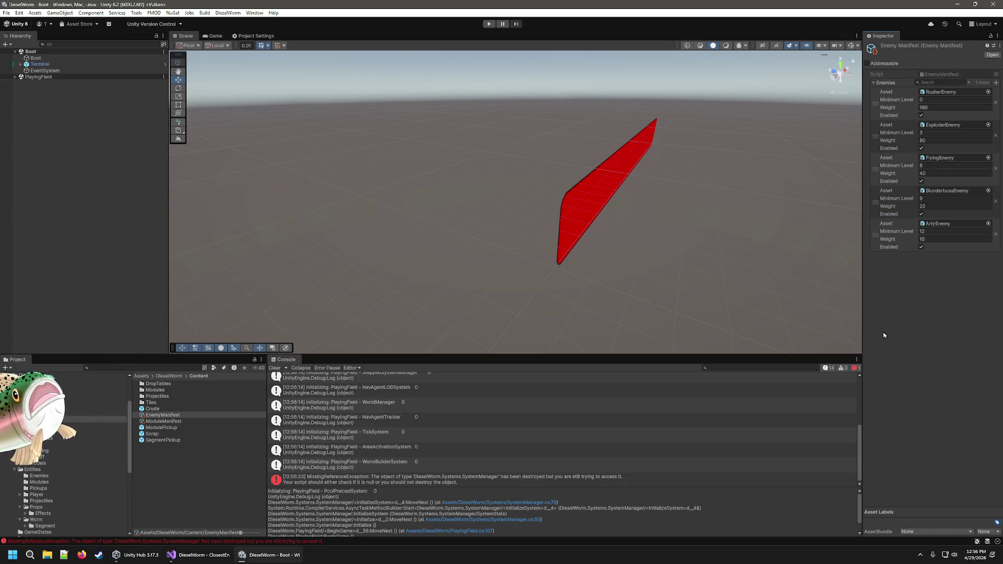
Playtest Level 0 with the current enemy spawn mix to 22/25 kills, then stop play mode.
{"action": "left_click", "coordinate": [490, 24]}
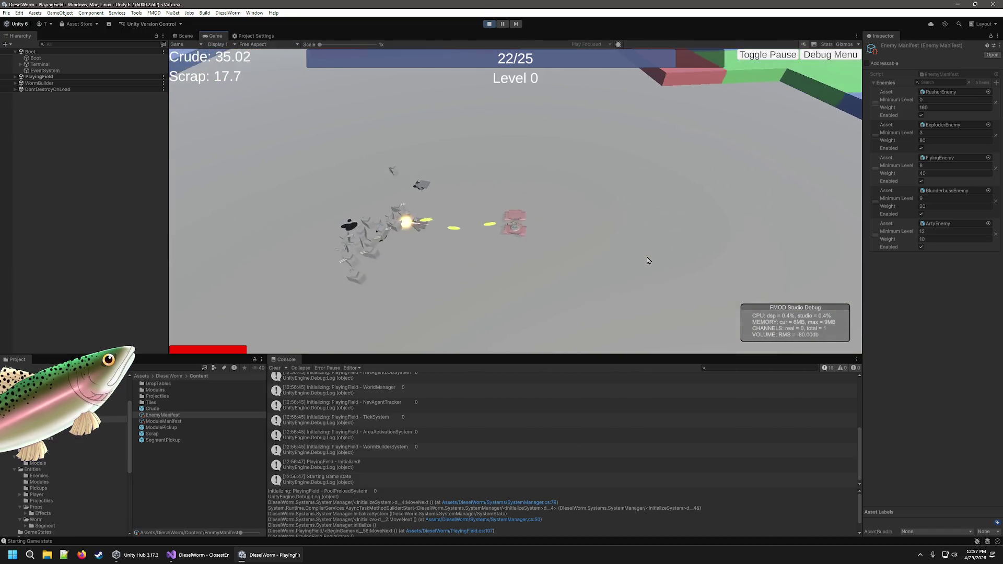
{"action": "left_click", "coordinate": [487, 24]}
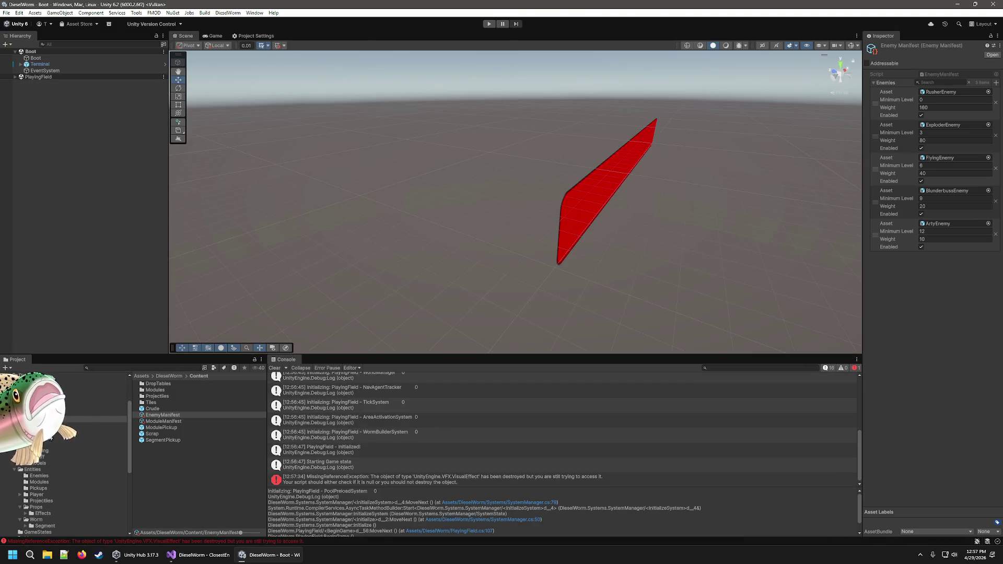
Inspect the RusherEnemy prefab's stats in Entities/Enemies, then select the RusherGun module.
{"action": "left_click", "coordinate": [52, 476]}
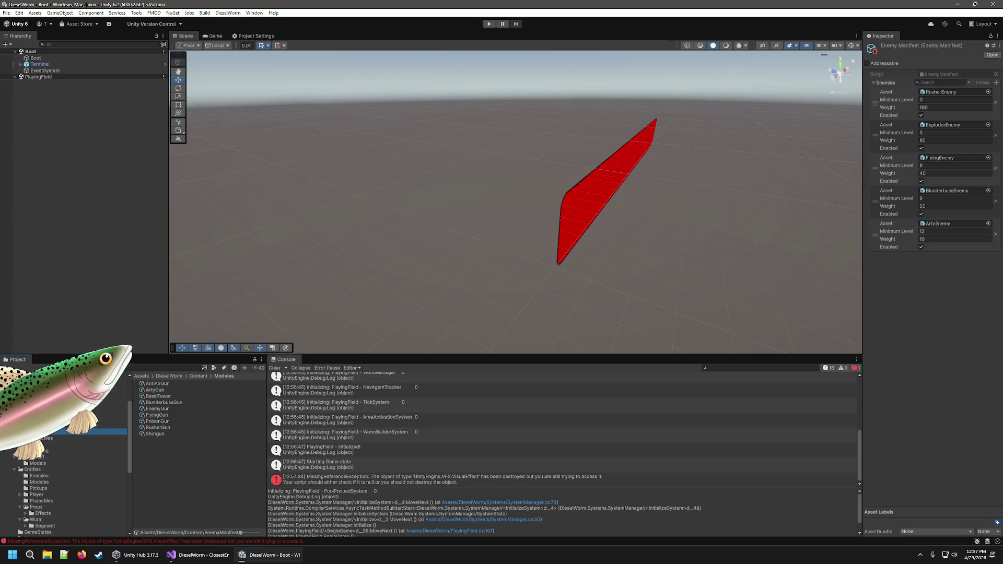
{"action": "left_click", "coordinate": [41, 476]}
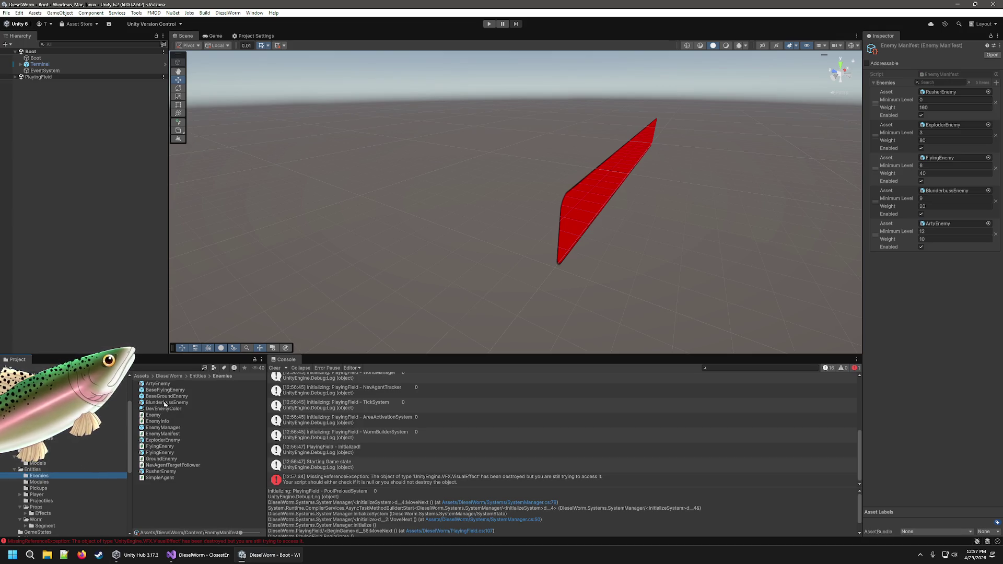
{"action": "left_click", "coordinate": [161, 471]}
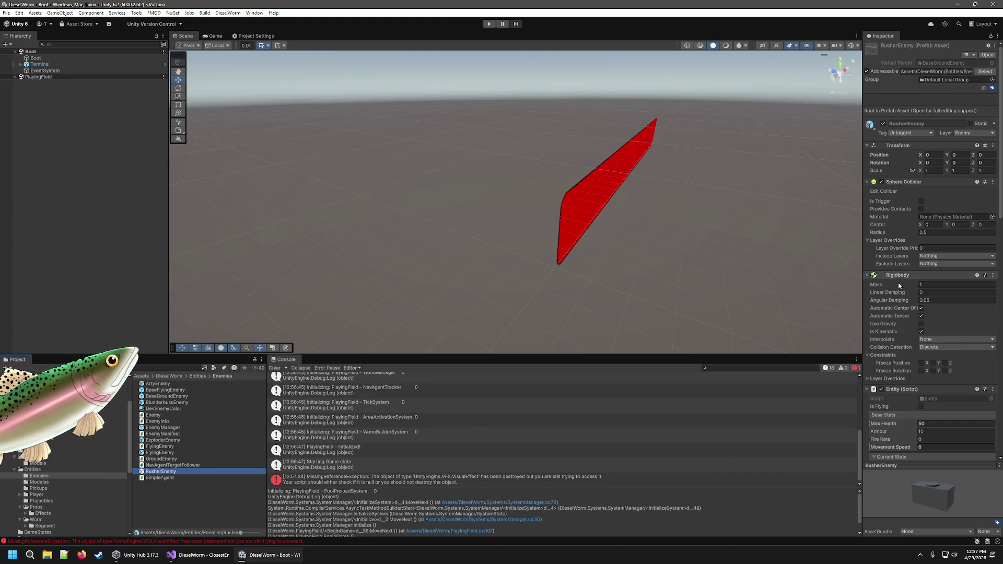
{"action": "scroll", "coordinate": [899, 286], "scroll_direction": "down", "scroll_amount": 8}
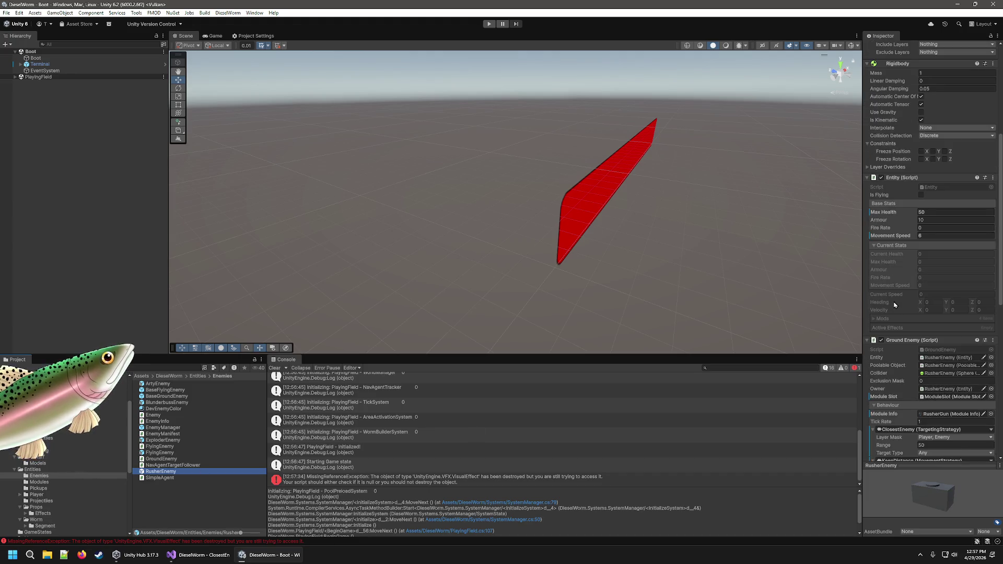
{"action": "scroll", "coordinate": [895, 305], "scroll_direction": "down", "scroll_amount": 4}
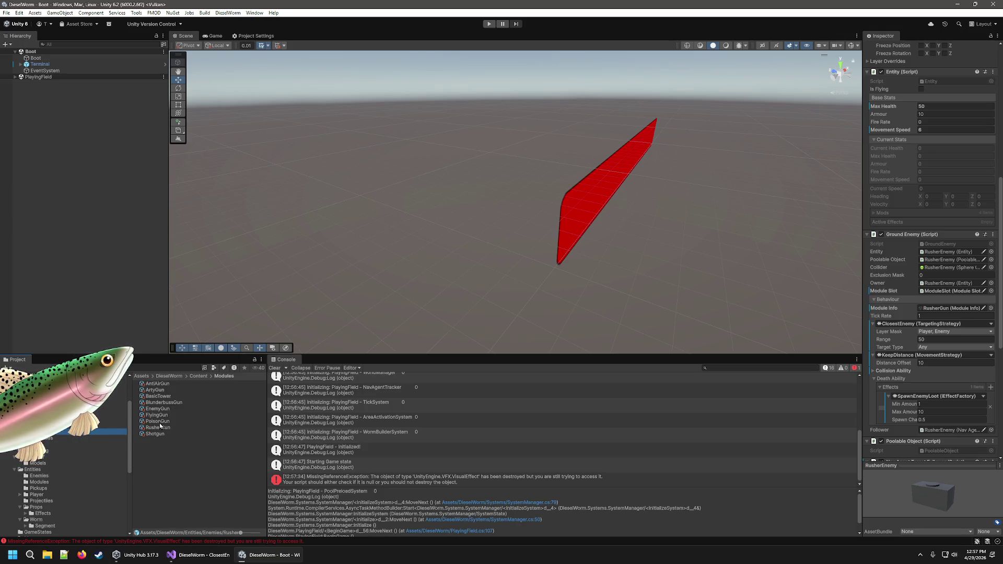
{"action": "left_click", "coordinate": [158, 428]}
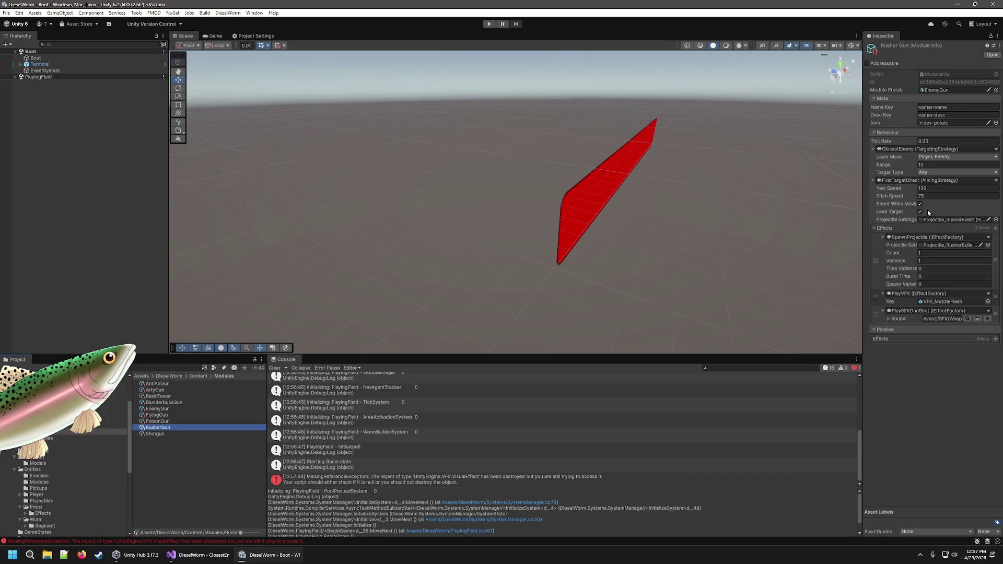
Start a new playtest and fight through Level 0 to 23/25 kills.
{"action": "left_click", "coordinate": [496, 24]}
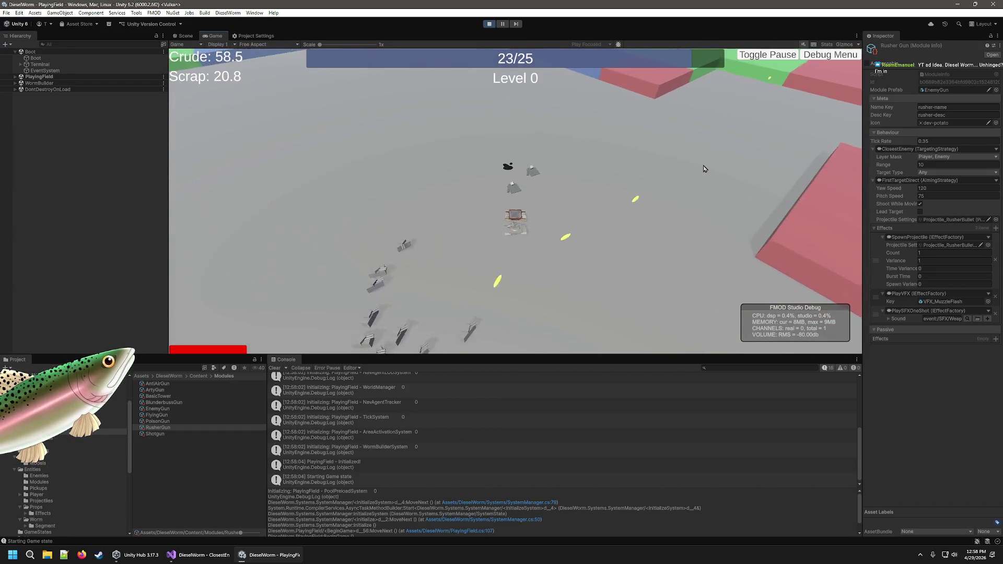
Take a LEVEL UP card and keep playing Level 1 to 50/52 kills.
{"action": "left_click", "coordinate": [497, 253]}
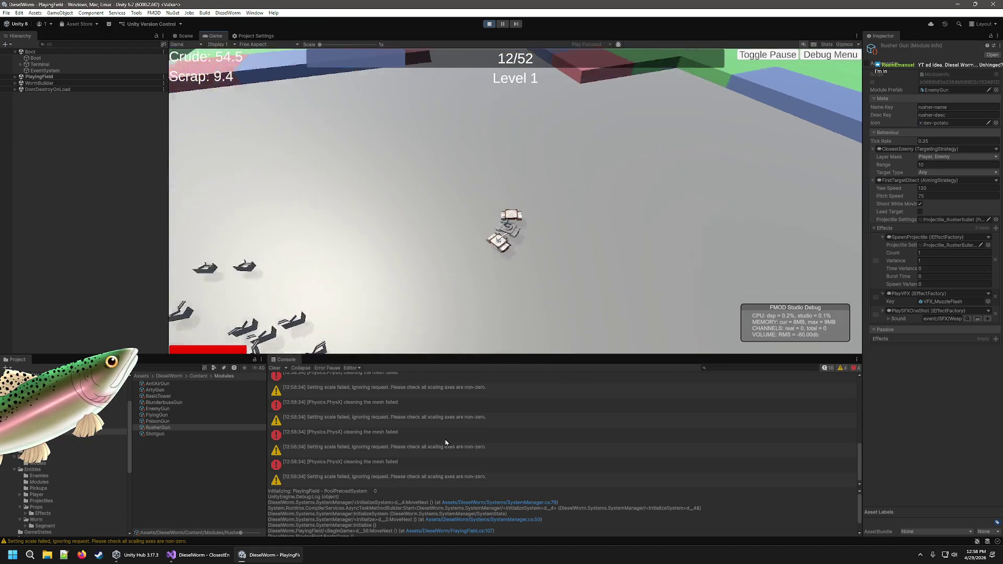
{"action": "scroll", "coordinate": [452, 428], "scroll_direction": "up", "scroll_amount": 3}
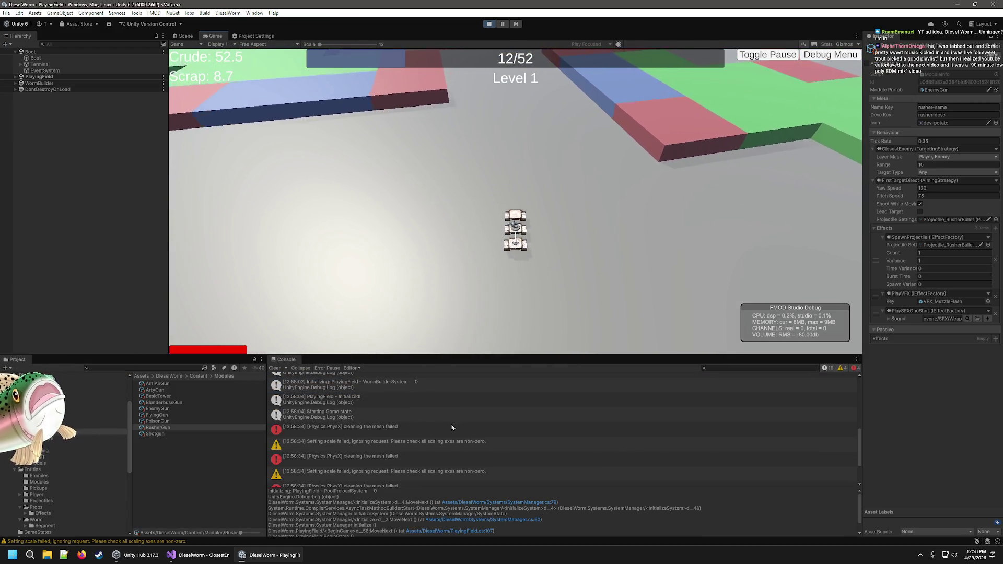
{"action": "scroll", "coordinate": [479, 454], "scroll_direction": "down", "scroll_amount": 3}
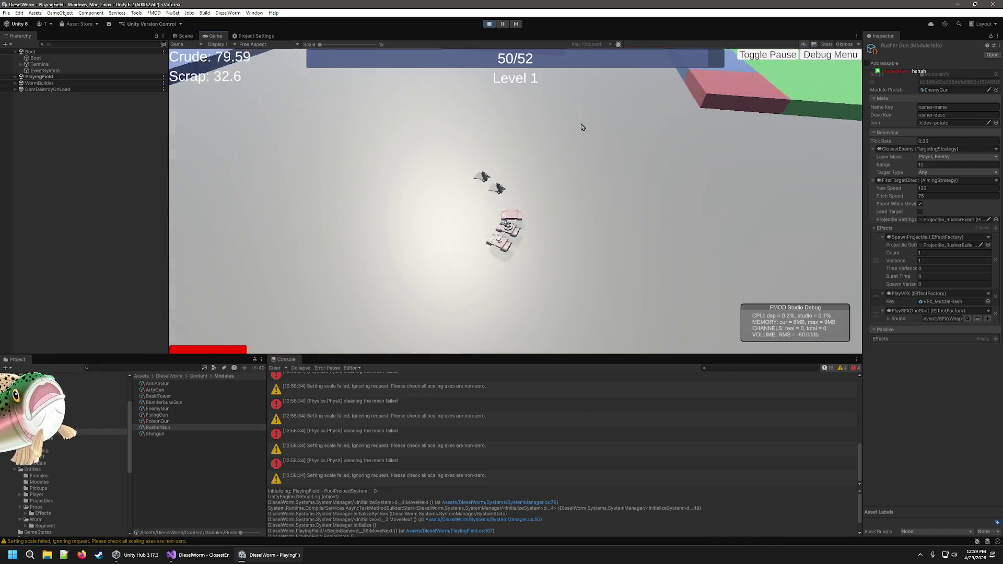
Choose a level-up reward at each level-up, clearing Level 4 at 131/131 kills.
{"action": "left_click", "coordinate": [374, 233]}
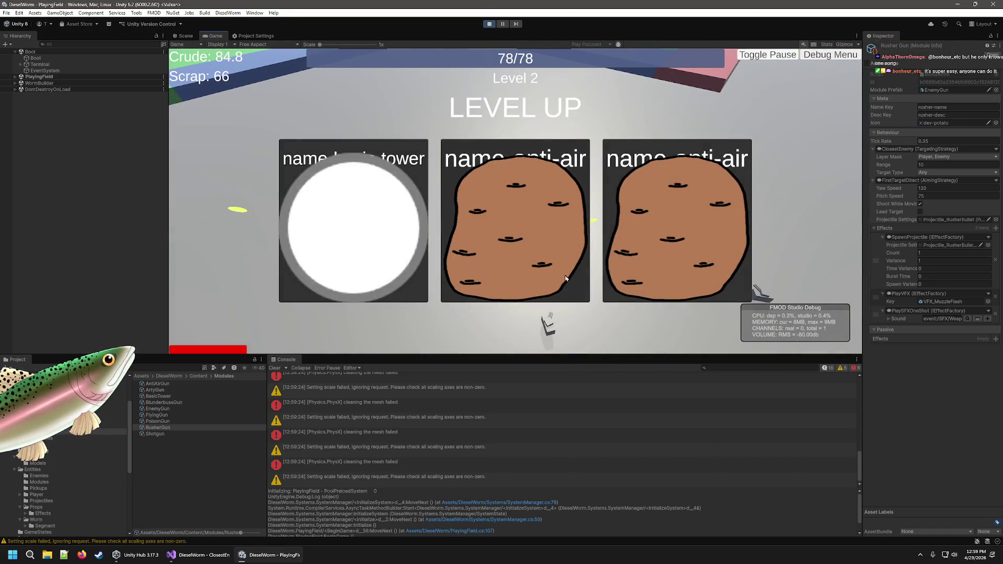
{"action": "left_click", "coordinate": [541, 249]}
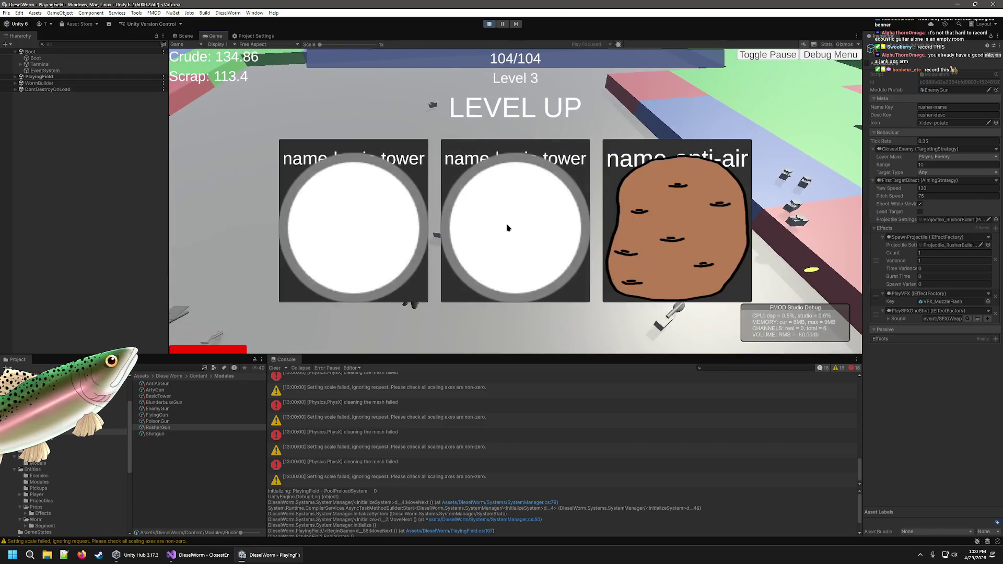
{"action": "left_click", "coordinate": [507, 228]}
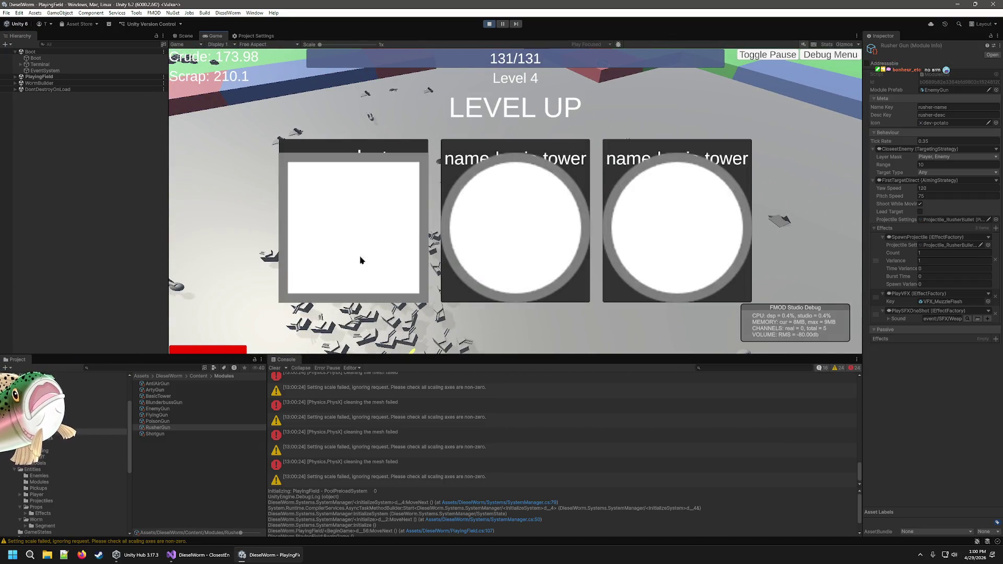
Pick two more level-up rewards and clear Level 6 at 183/183 kills.
{"action": "left_click", "coordinate": [380, 240]}
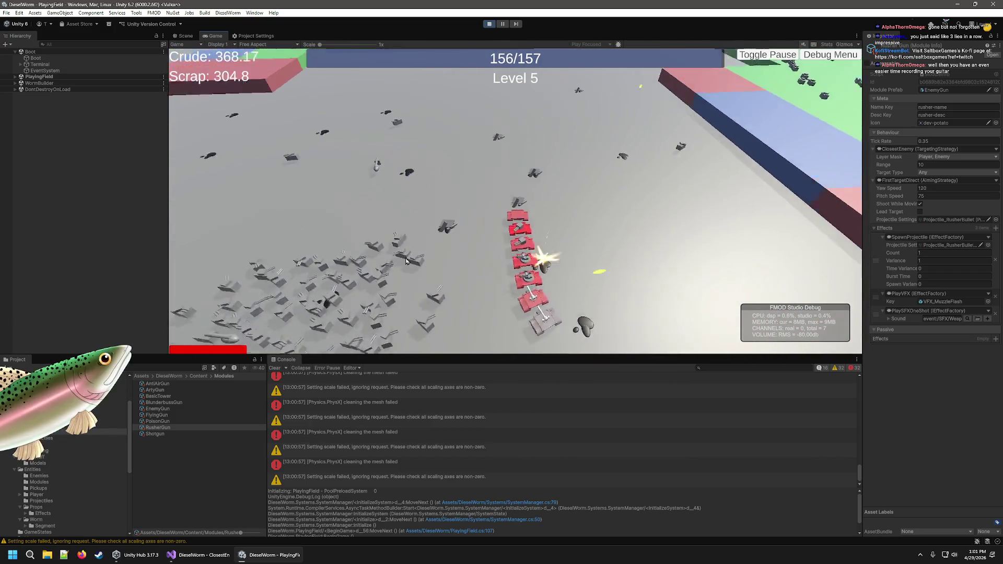
{"action": "left_click", "coordinate": [481, 276]}
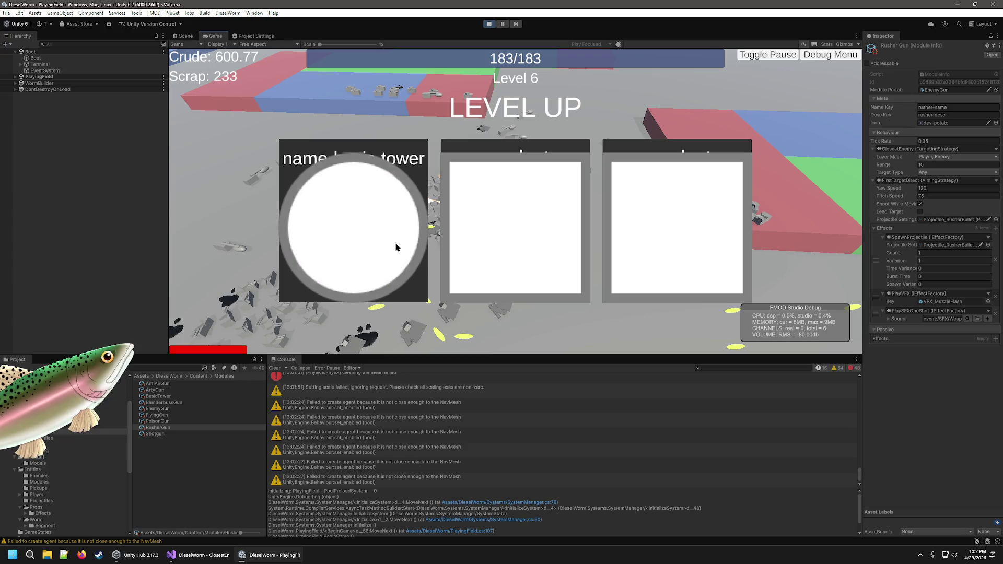
Take an upgrade, play Level 7 until the worm dies, then exit Play mode.
{"action": "left_click", "coordinate": [523, 257]}
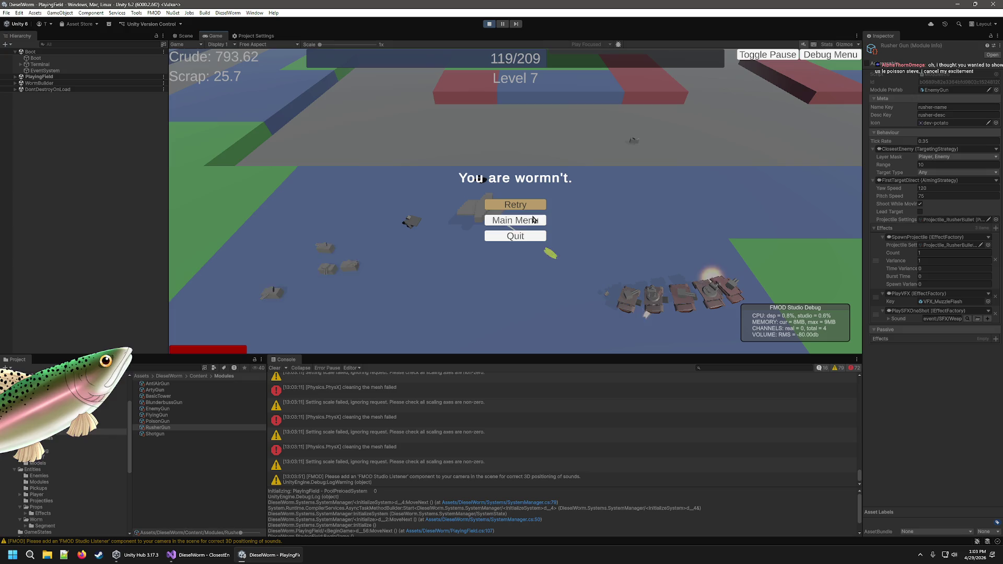
{"action": "left_click", "coordinate": [489, 25]}
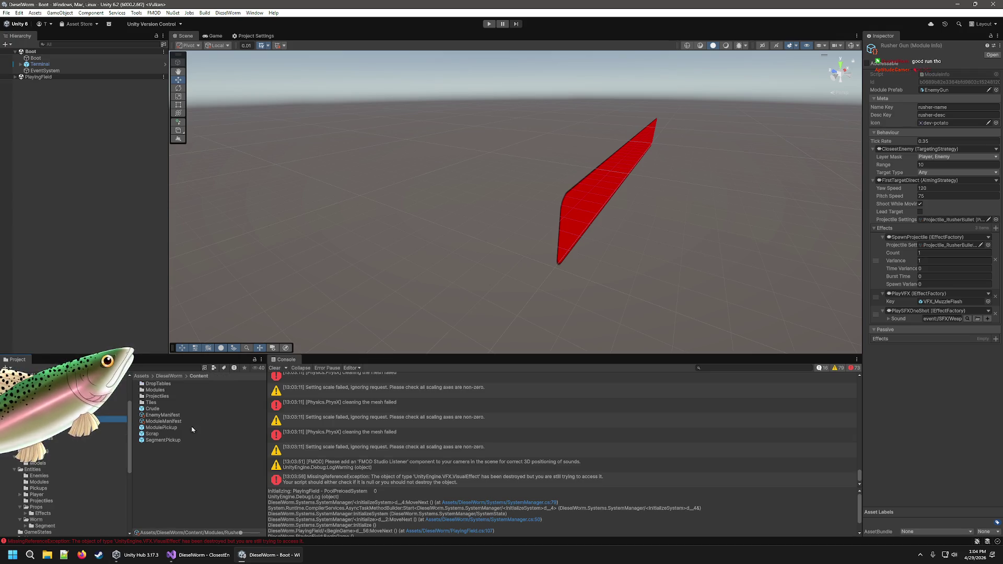
In EnemyManifest, set FlyingEnemy's Minimum Level to 4 and BlunderbussEnemy's to 6.
{"action": "left_click", "coordinate": [173, 415]}
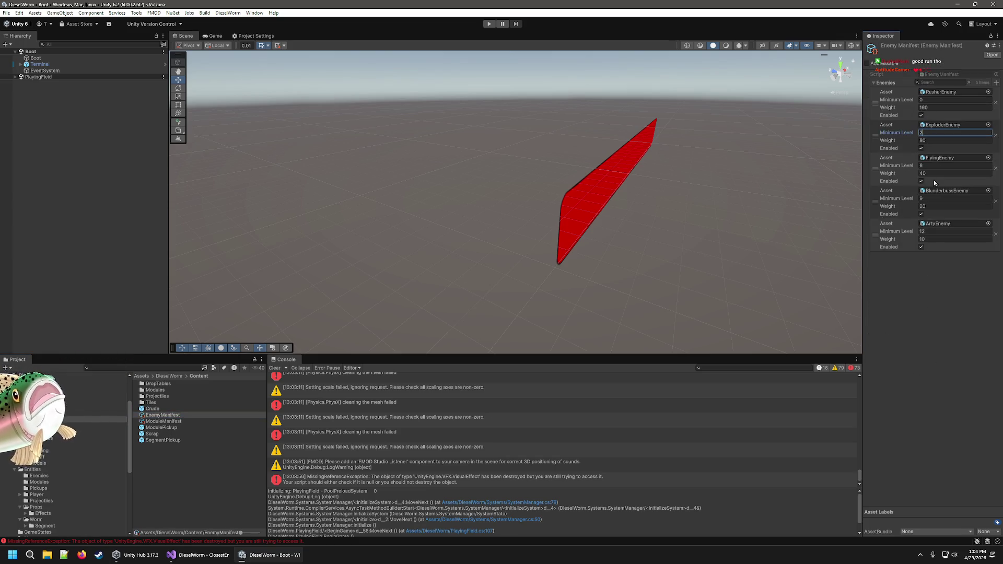
{"action": "left_click", "coordinate": [929, 198]}
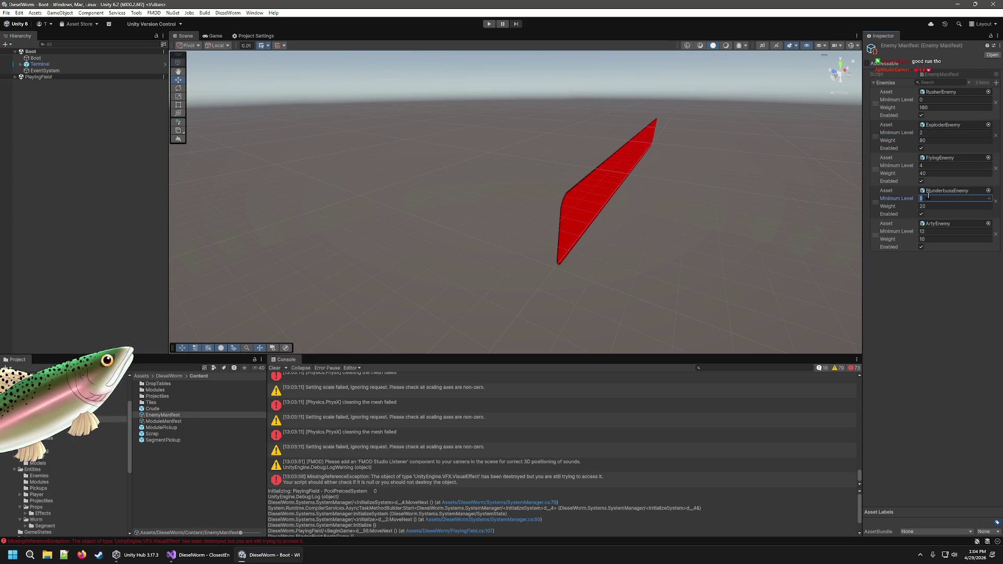
{"action": "type", "text": "6"}
{"action": "left_click", "coordinate": [933, 232]}
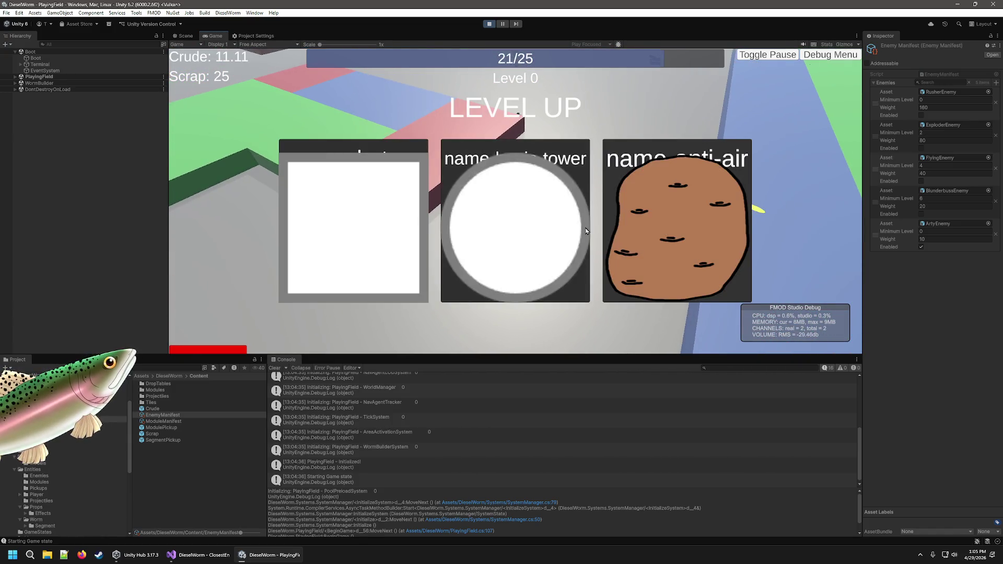
Pick an upgrade card, play until the worm dies on Level 1, then stop the playtest.
{"action": "left_click", "coordinate": [395, 231]}
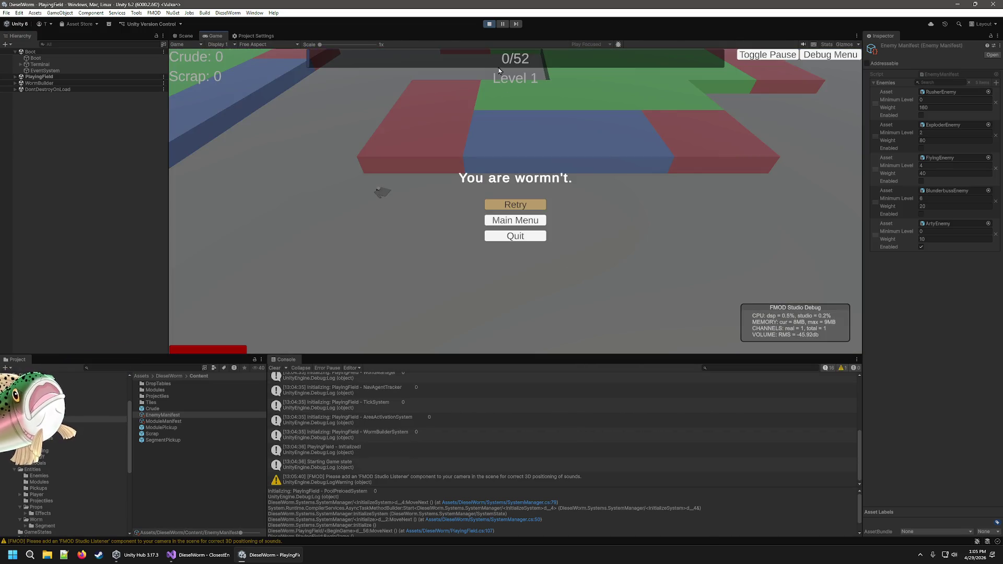
{"action": "left_click", "coordinate": [490, 24]}
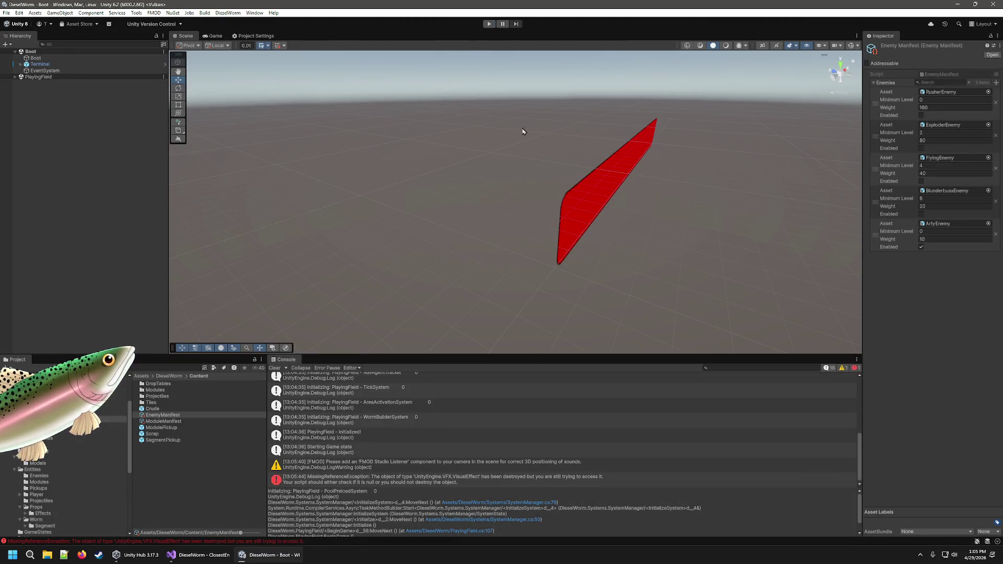
Set EnemyManifest Minimum Levels: ArtyEnemy 12, BlunderbussEnemy 9, FlyingEnemy 6, ExploderEnemy 3.
{"action": "left_click", "coordinate": [930, 231]}
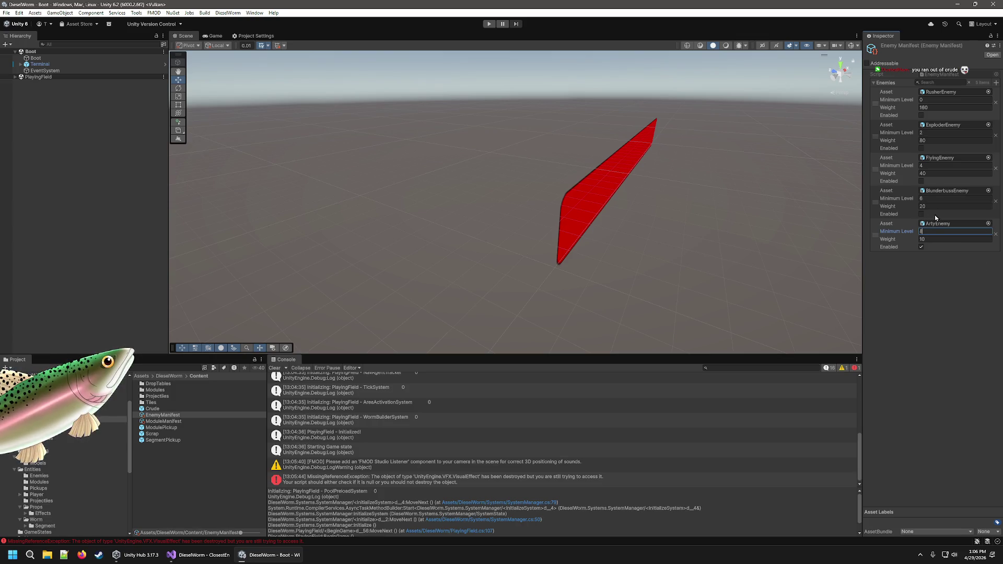
{"action": "type", "text": "12"}
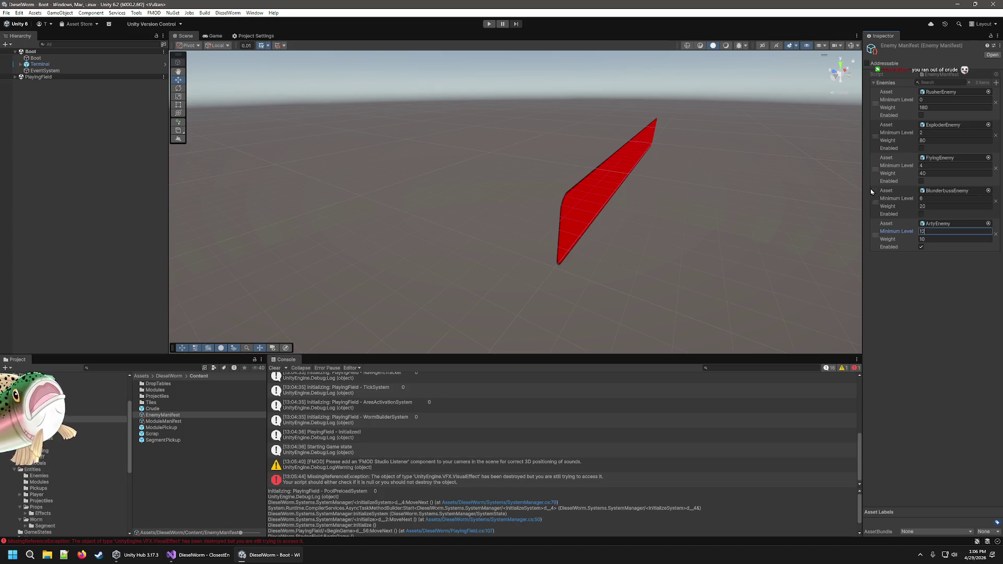
{"action": "left_click", "coordinate": [921, 214]}
{"action": "left_click", "coordinate": [932, 205]}
{"action": "left_click", "coordinate": [926, 198]}
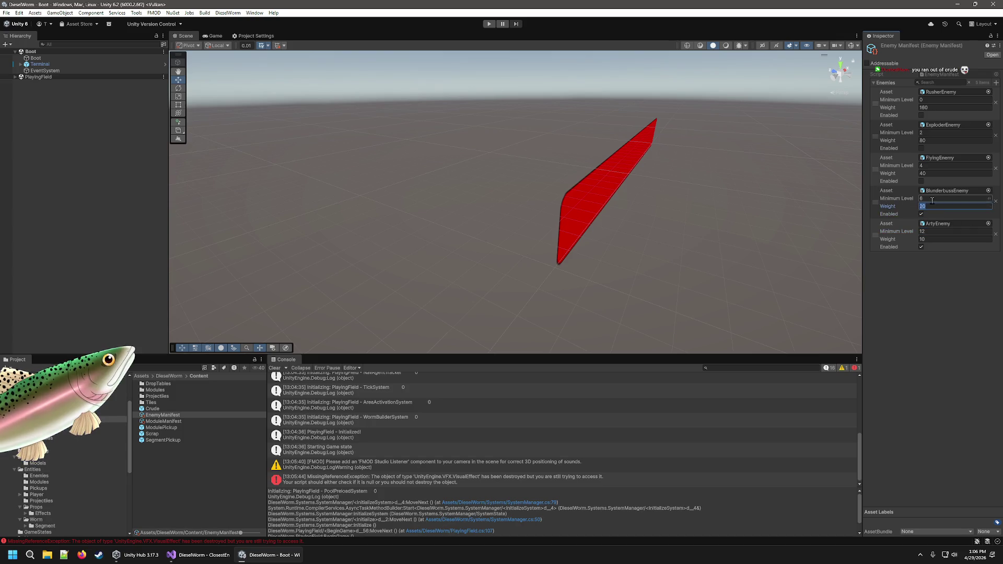
{"action": "left_click", "coordinate": [937, 165]}
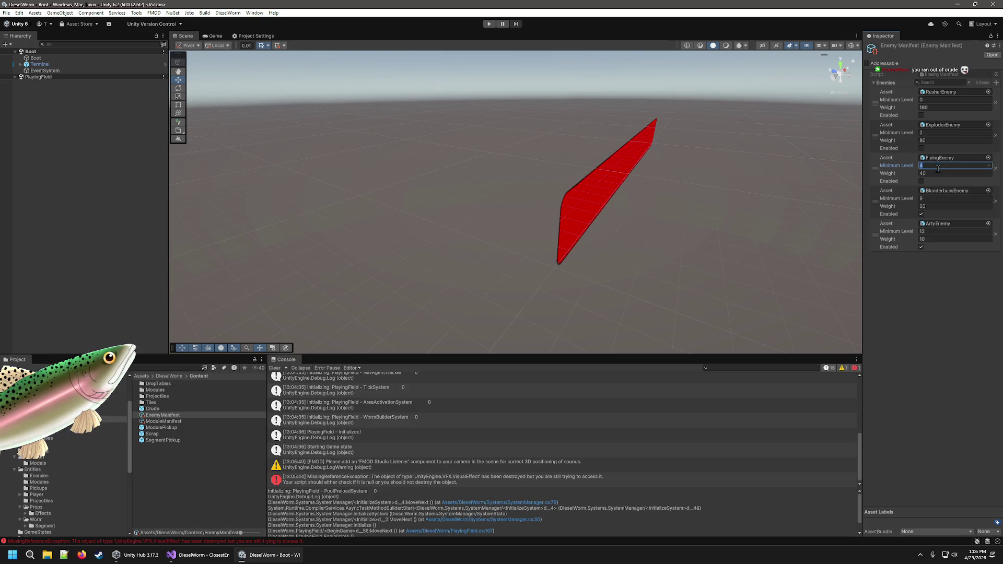
{"action": "type", "text": "6"}
{"action": "left_click", "coordinate": [930, 133]}
{"action": "type", "text": "3"}
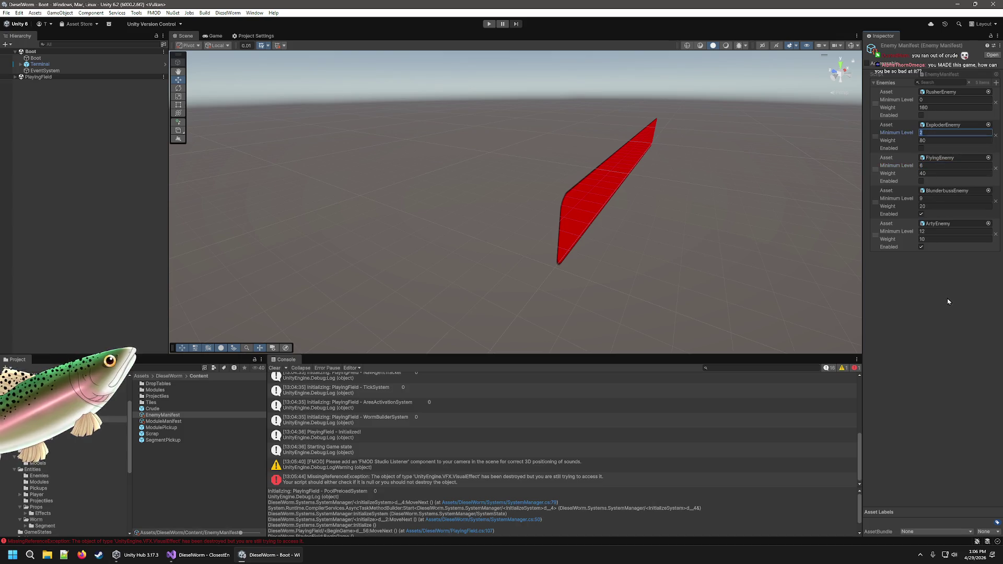
{"action": "left_click", "coordinate": [943, 309]}
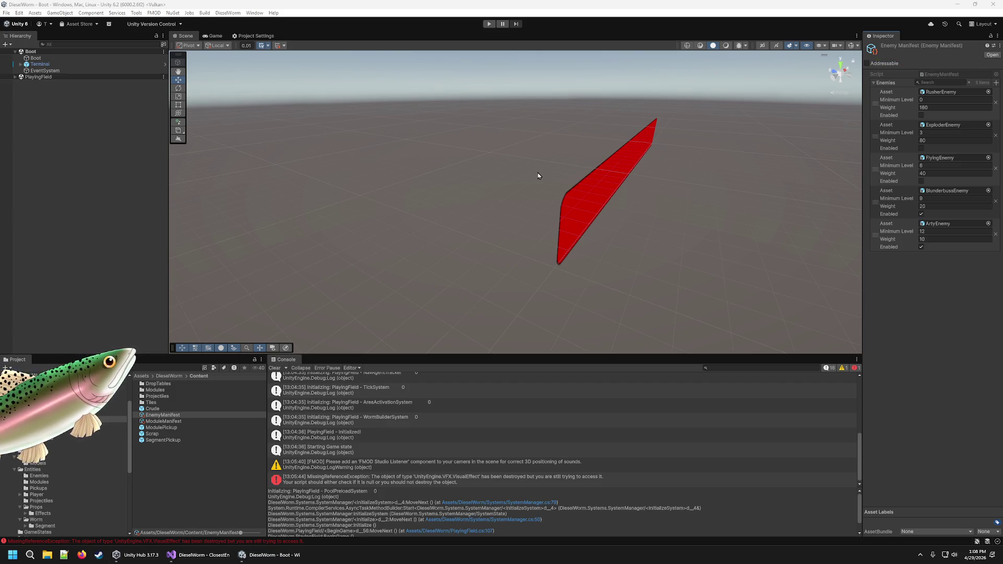
{"action": "left_click", "coordinate": [521, 5]}
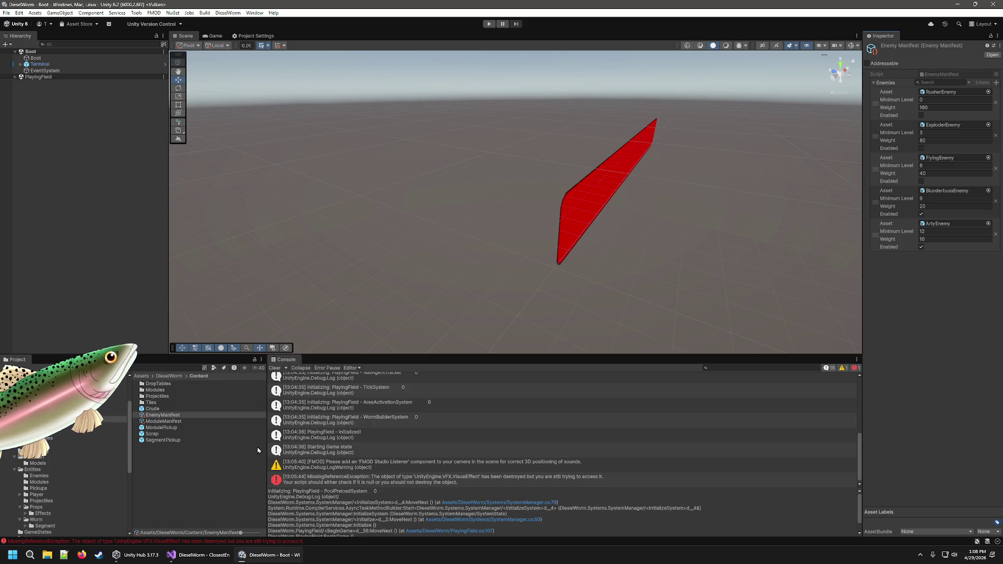
Run a brief playtest steering the vehicle, then stop it and review the SpawnSystem NullReferenceExceptions.
{"action": "left_click", "coordinate": [494, 26]}
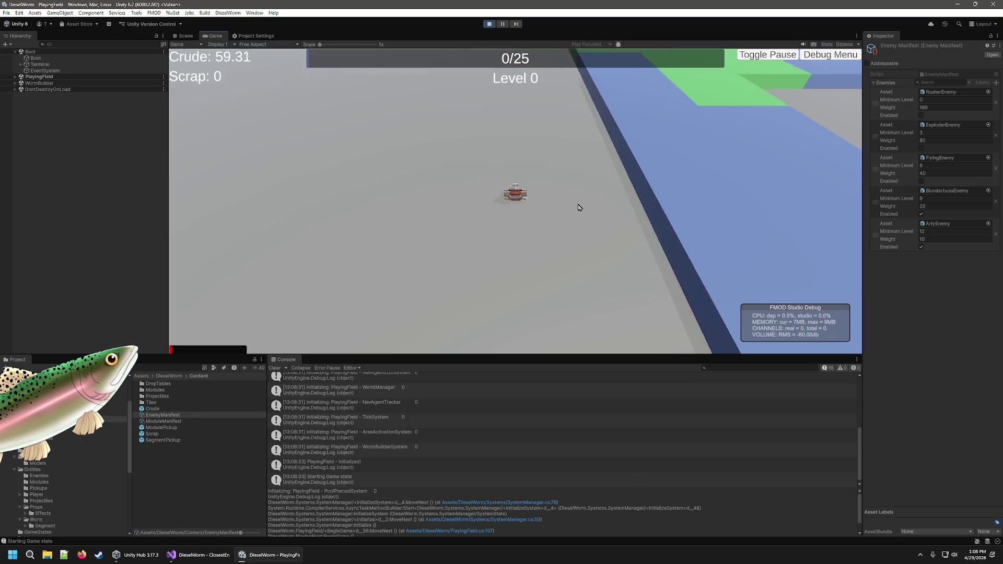
{"action": "key", "text": "a"}
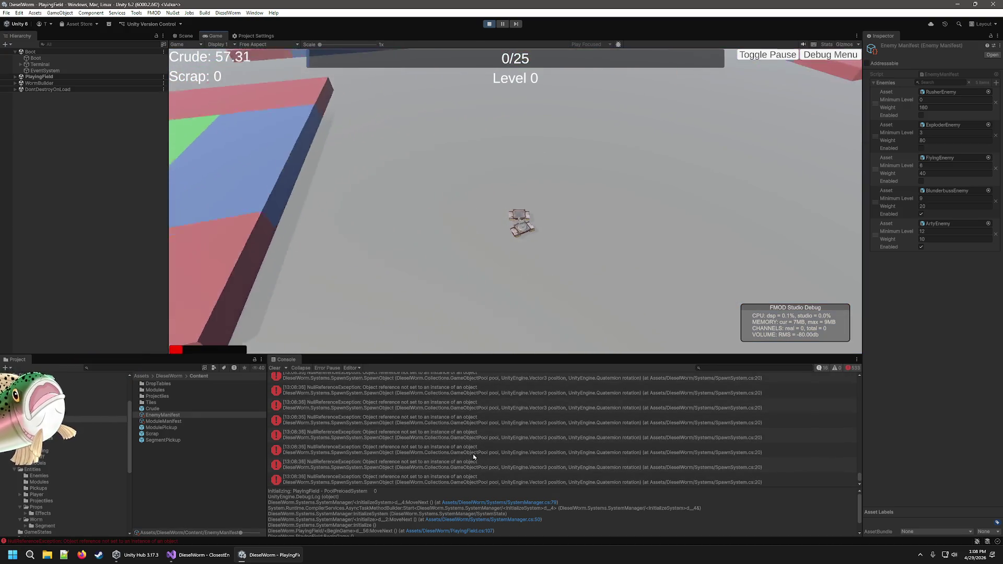
{"action": "left_click", "coordinate": [489, 24]}
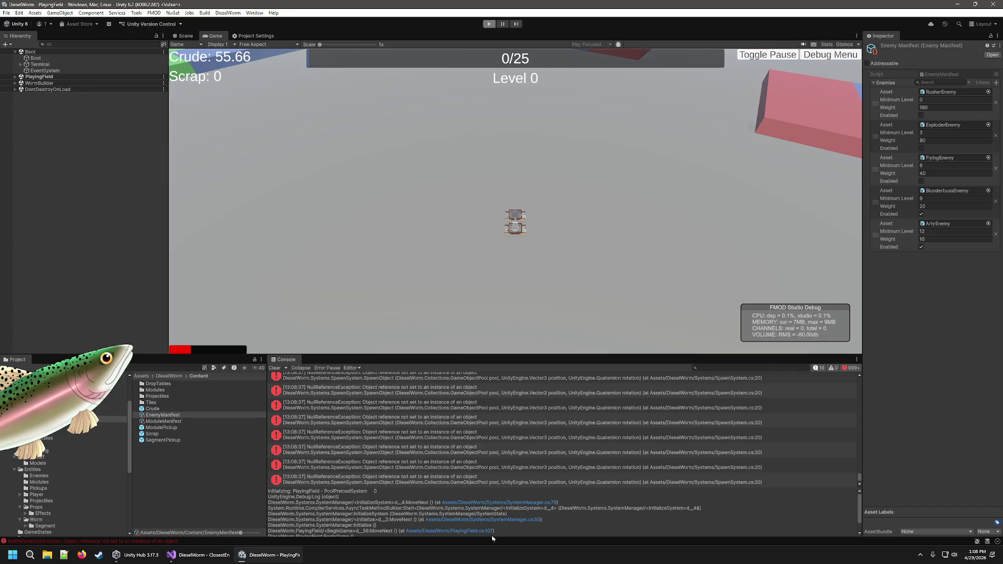
{"action": "scroll", "coordinate": [600, 477], "scroll_direction": "up", "scroll_amount": 2}
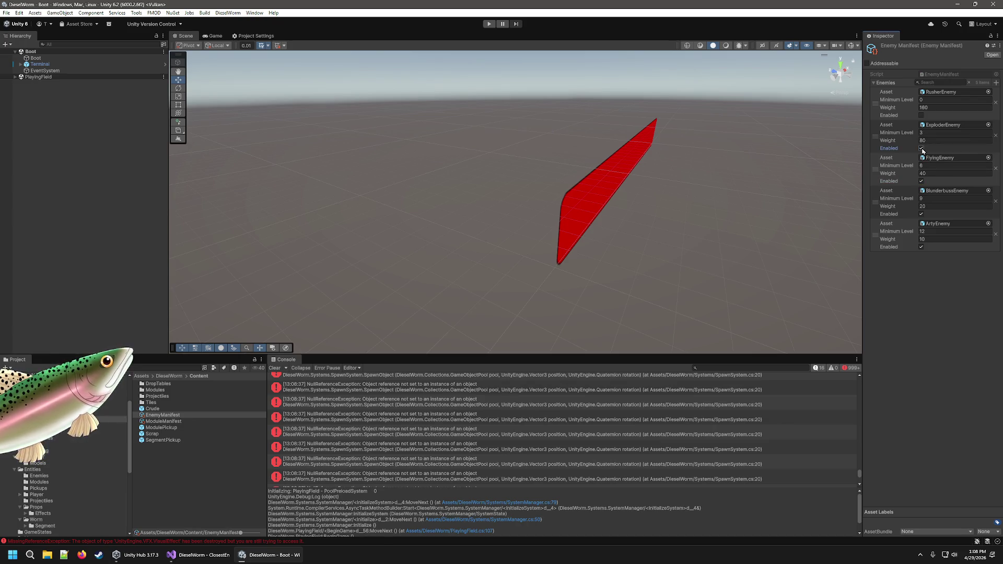
Playtest through Level 1 choosing two upgrade cards, then pause at Level 2 with 31/78 kills.
{"action": "left_click", "coordinate": [489, 23]}
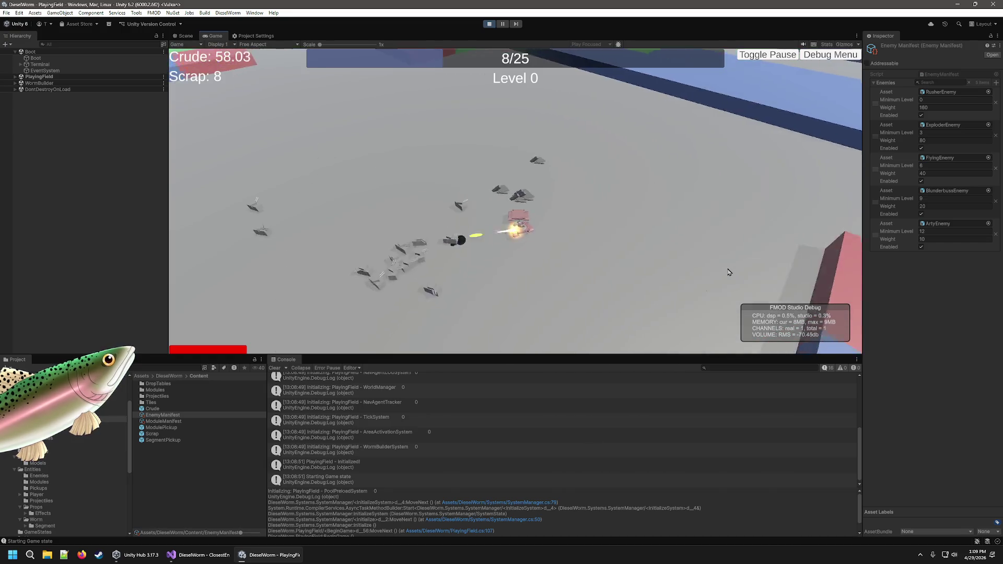
{"action": "left_click", "coordinate": [555, 219]}
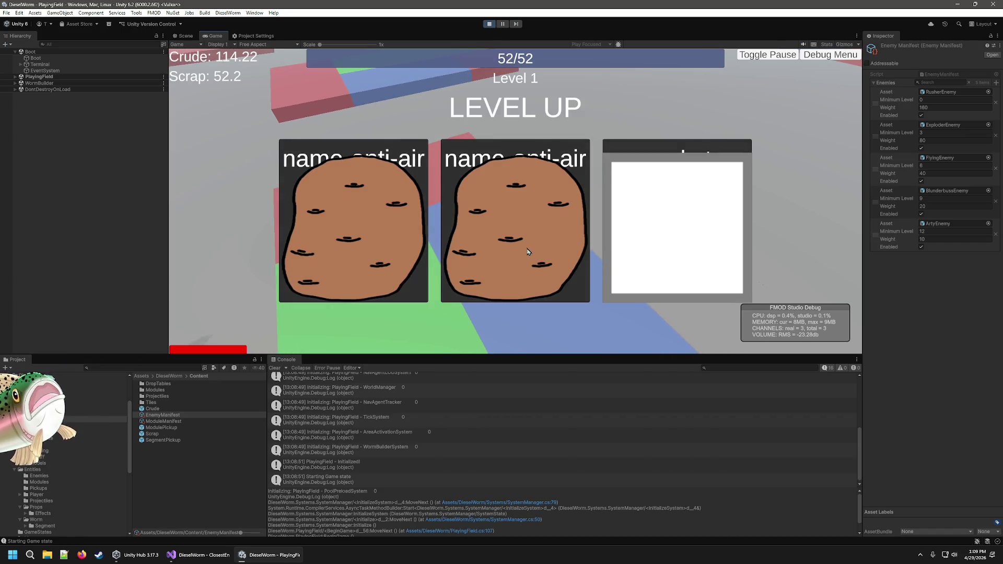
{"action": "left_click", "coordinate": [467, 235]}
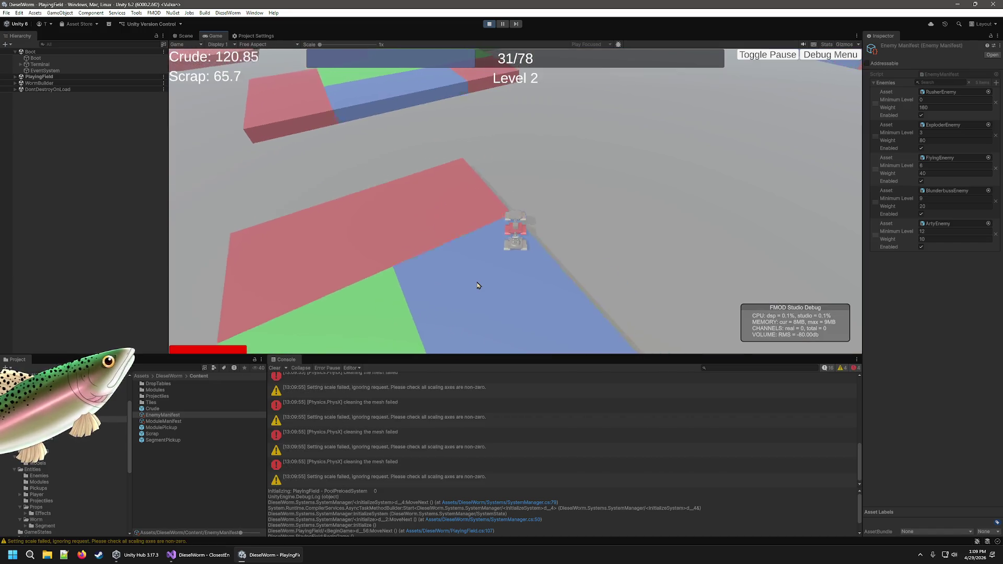
{"action": "left_click", "coordinate": [502, 23]}
{"action": "scroll", "coordinate": [483, 439], "scroll_direction": "up", "scroll_amount": 5}
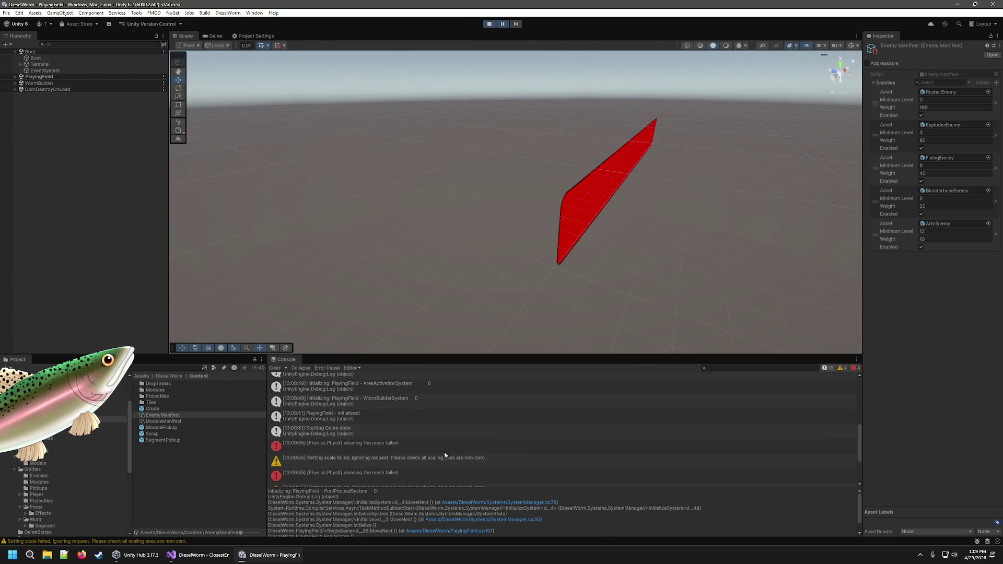
Inspect the PhysX 'cleaning the mesh failed' error and the scale warning in the Console.
{"action": "left_click", "coordinate": [446, 452]}
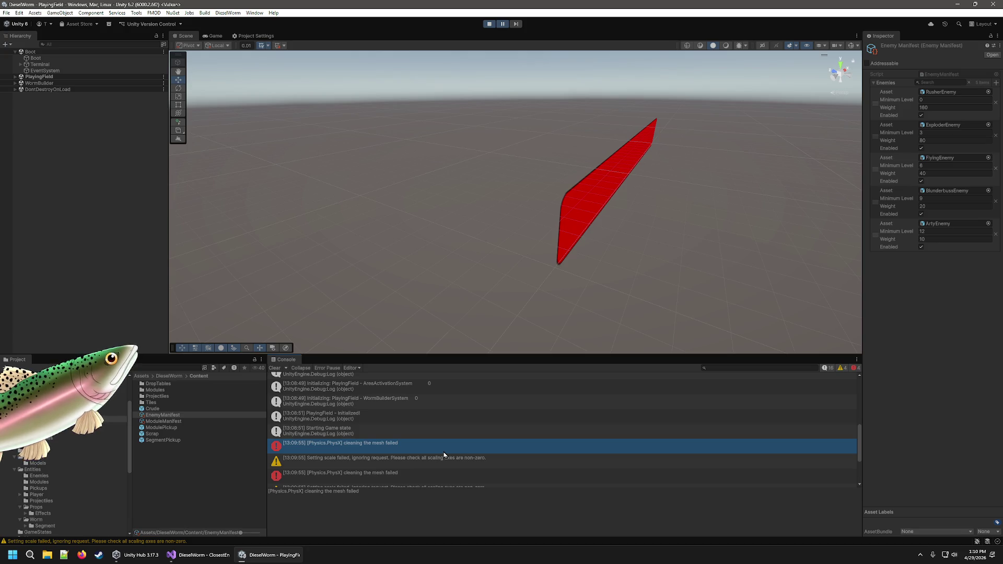
{"action": "left_click", "coordinate": [351, 435]}
{"action": "left_click", "coordinate": [355, 452]}
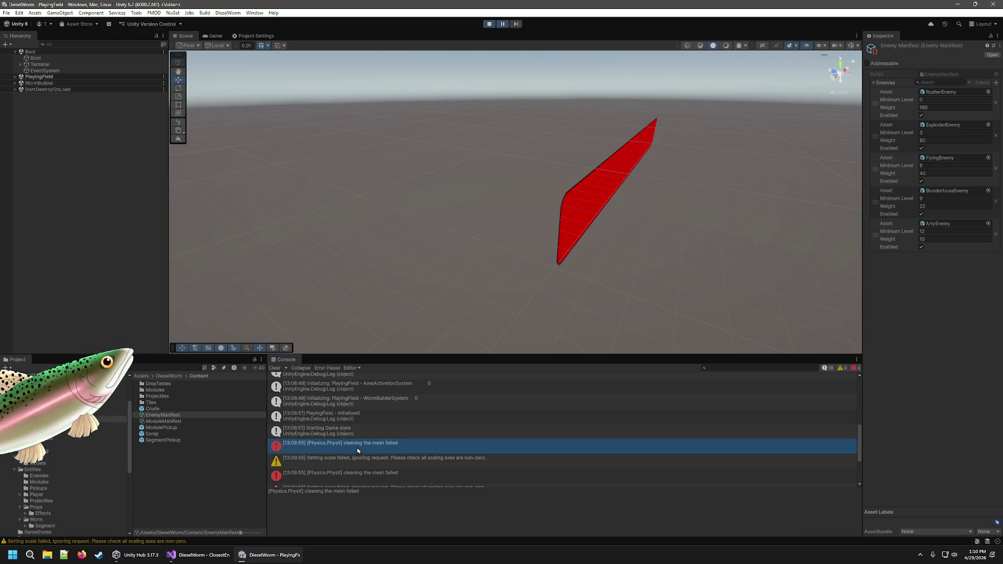
{"action": "left_click", "coordinate": [367, 458]}
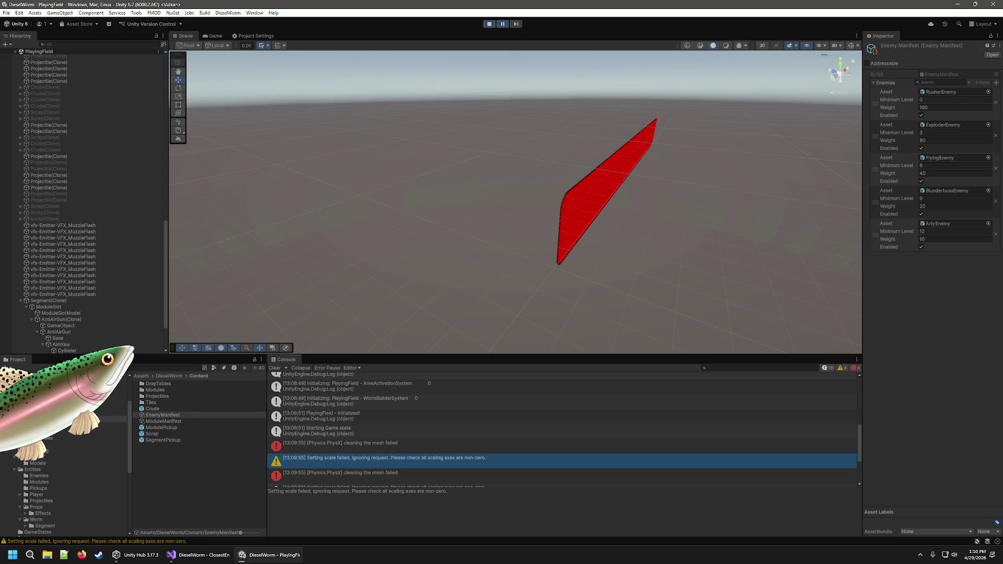
Select AntiAirGun's Base, then the Cylinder under AimYaw with its Mesh Collider, and resume play.
{"action": "scroll", "coordinate": [78, 288], "scroll_direction": "down", "scroll_amount": 3}
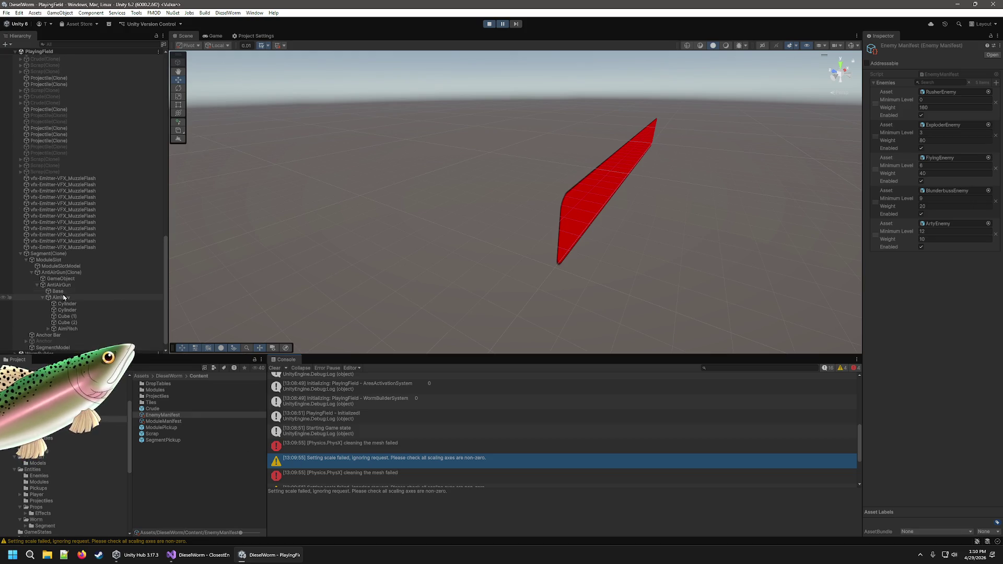
{"action": "left_click", "coordinate": [59, 291]}
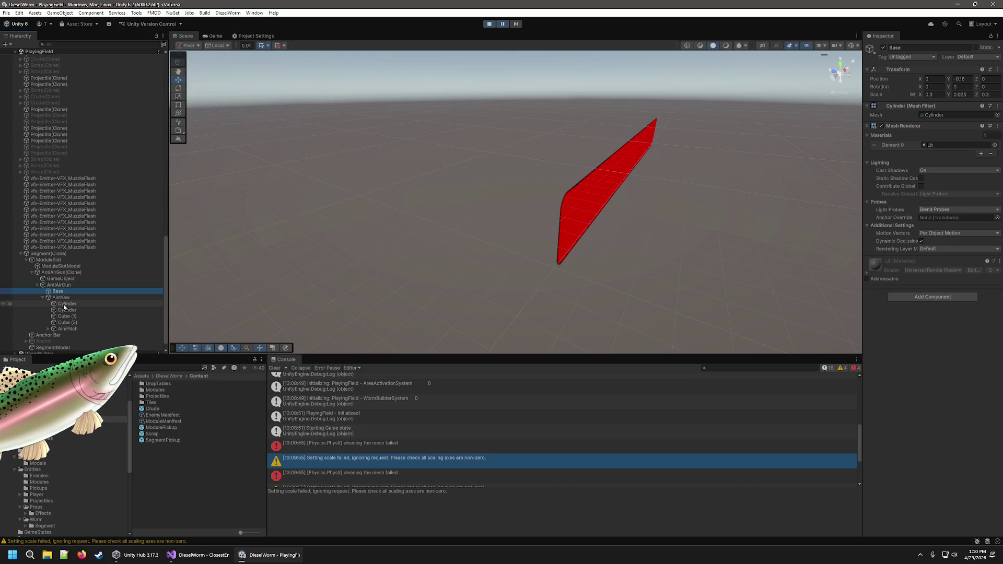
{"action": "left_click", "coordinate": [65, 305]}
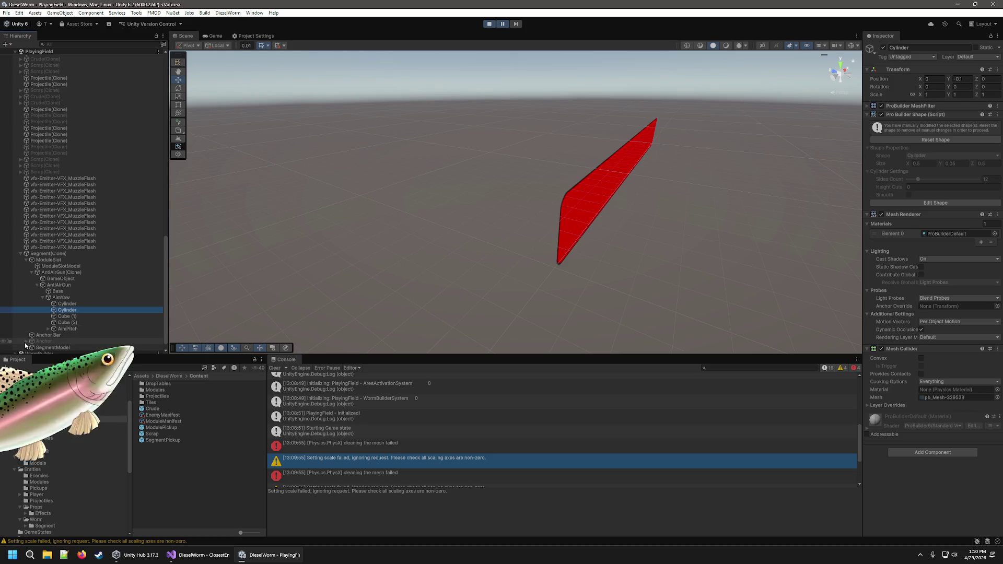
{"action": "left_click", "coordinate": [503, 24]}
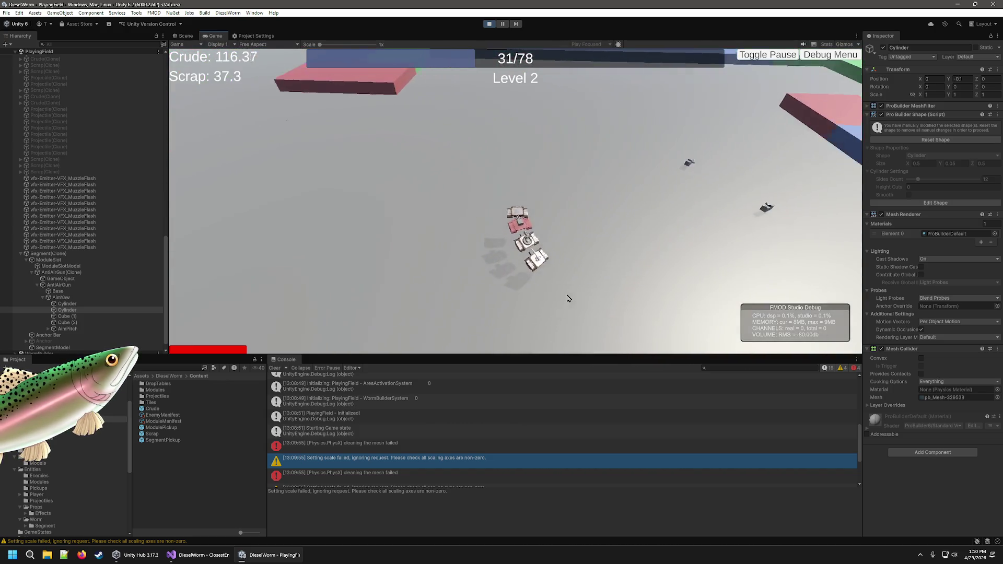
Take a Level 2 upgrade card and play on to the Level 3 level-up at 78/104 kills.
{"action": "scroll", "coordinate": [593, 418], "scroll_direction": "down", "scroll_amount": 3}
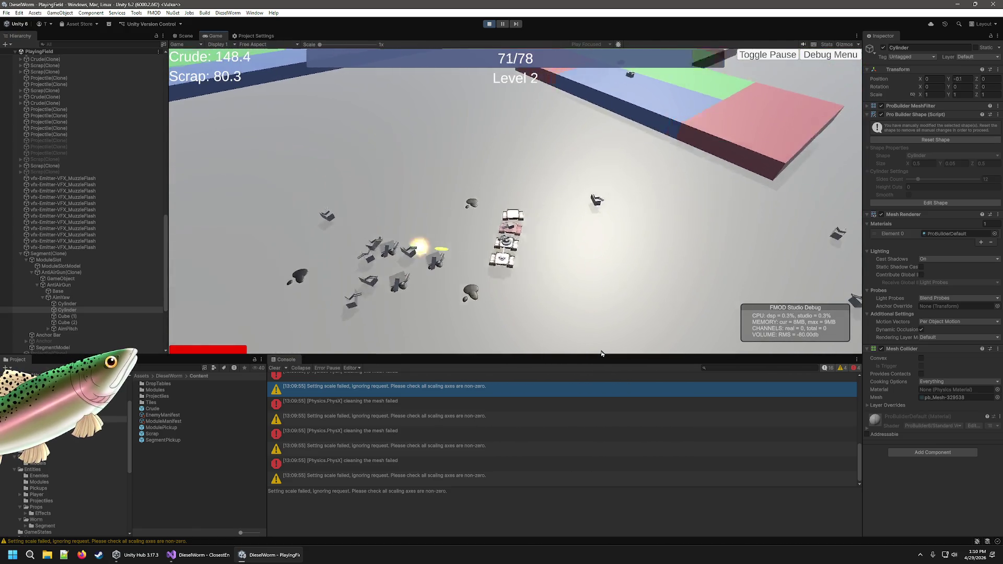
{"action": "left_click", "coordinate": [528, 246]}
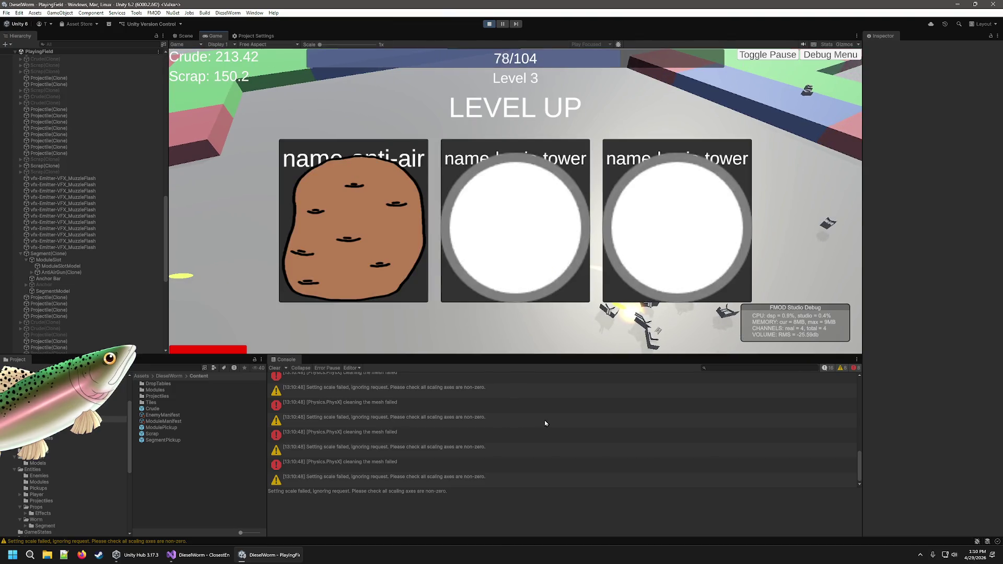
Pick one of the Level 3 upgrade cards and keep playing.
{"action": "left_click", "coordinate": [505, 241]}
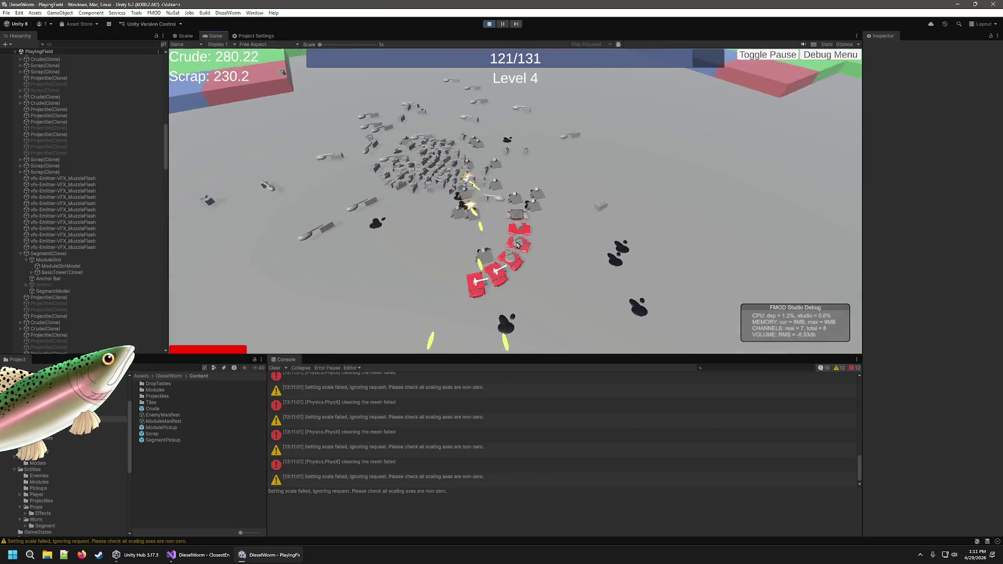
Take two more upgrade cards, play into Level 6 at 171/183 kills, then pause.
{"action": "left_click", "coordinate": [388, 242]}
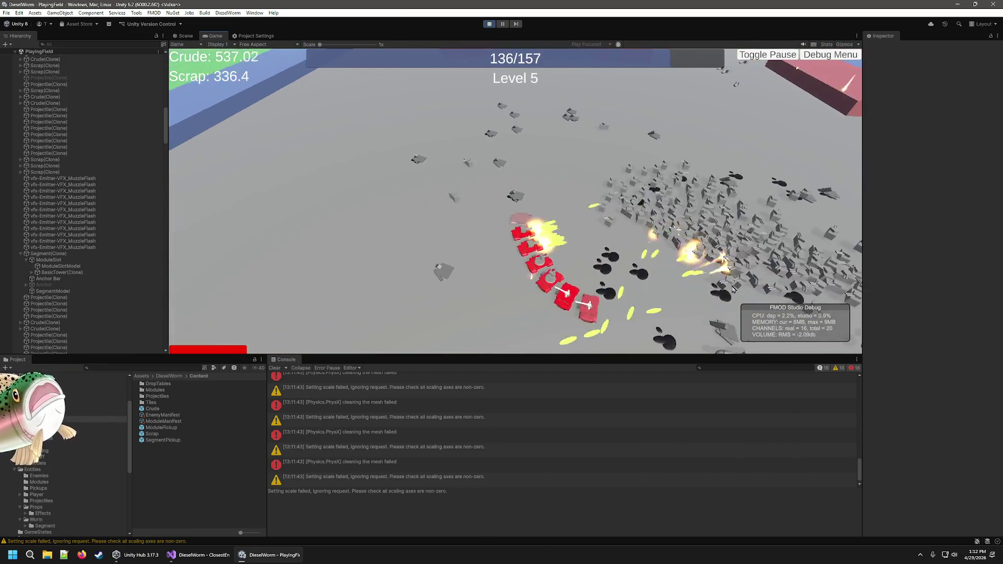
{"action": "left_click", "coordinate": [703, 224]}
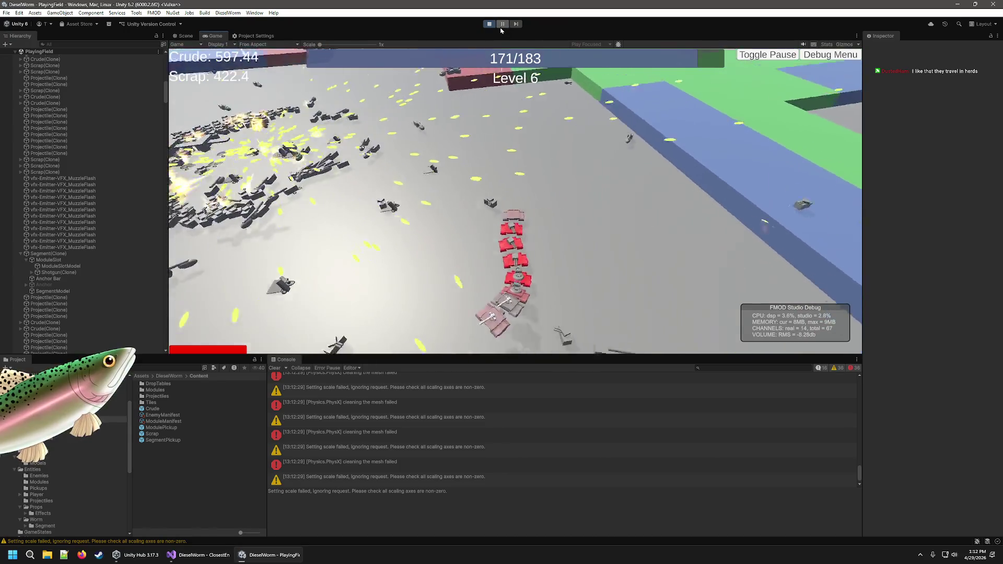
{"action": "left_click", "coordinate": [502, 24]}
{"action": "key", "text": "ctrl+1"}
In the Scene view, frame Player(Clone) and orbit out over the Level 6 swarm.
{"action": "left_click", "coordinate": [206, 37]}
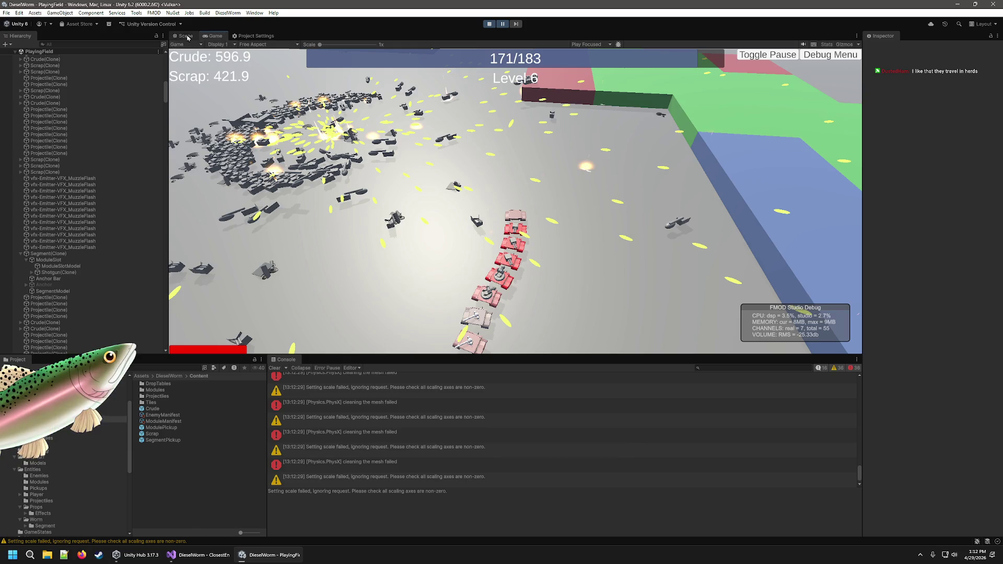
{"action": "left_click", "coordinate": [187, 37]}
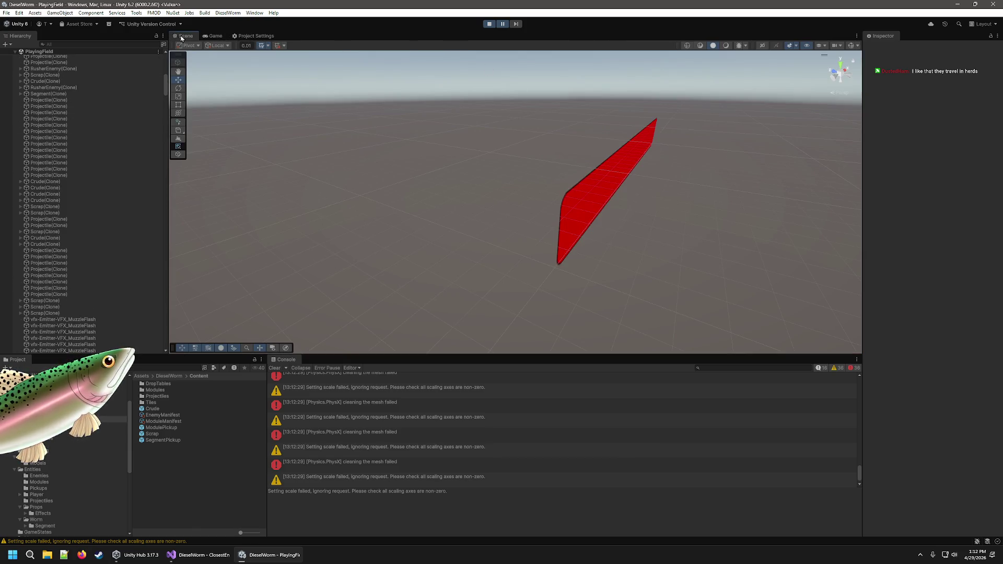
{"action": "scroll", "coordinate": [63, 156], "scroll_direction": "up", "scroll_amount": 10}
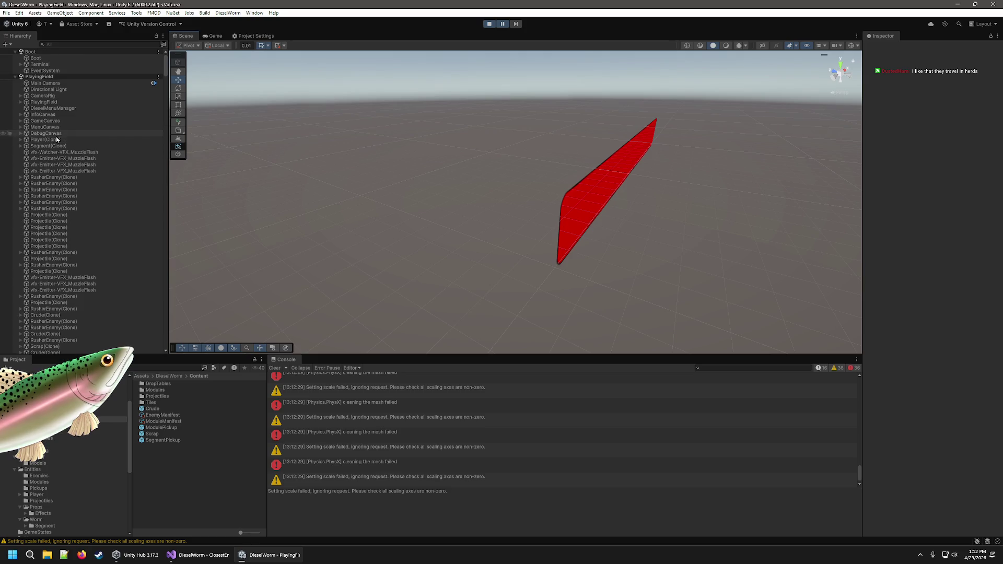
{"action": "double_click", "coordinate": [50, 140]}
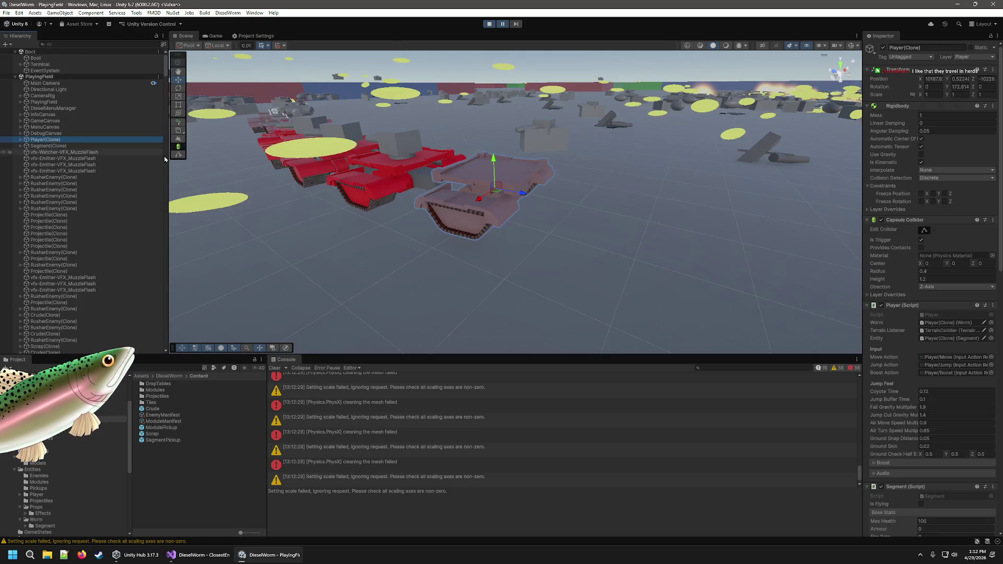
{"action": "mouse_move", "coordinate": [773, 225]}
{"action": "left_mouse_down"}
{"action": "mouse_move", "coordinate": [814, 230]}
{"action": "mouse_move", "coordinate": [751, 297]}
{"action": "left_mouse_up"}
{"action": "scroll", "coordinate": [751, 298], "scroll_direction": "down", "scroll_amount": 6}
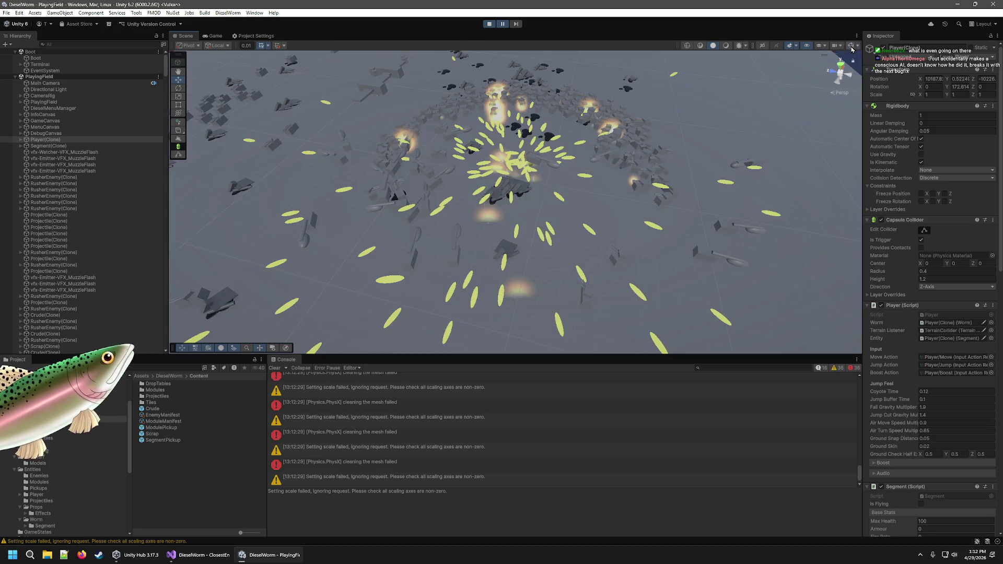
{"action": "mouse_move", "coordinate": [538, 194]}
{"action": "left_mouse_down"}
{"action": "mouse_move", "coordinate": [549, 200]}
{"action": "mouse_move", "coordinate": [521, 194]}
{"action": "mouse_move", "coordinate": [778, 160]}
{"action": "mouse_move", "coordinate": [763, 157]}
{"action": "left_mouse_up"}
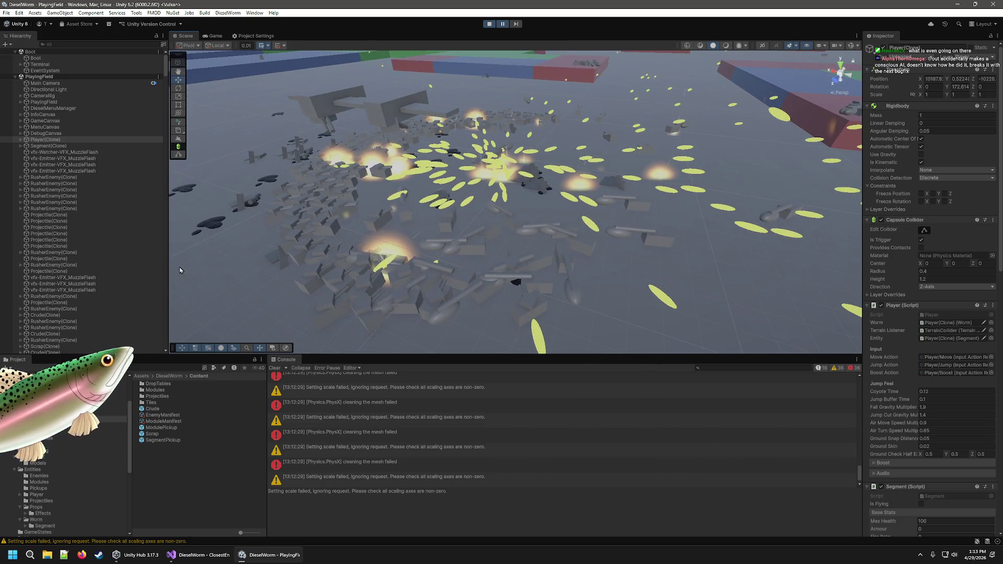
Widen the Hierarchy, enlarge the Console and Project panels, and open Windows search.
{"action": "mouse_move", "coordinate": [170, 257]}
{"action": "left_mouse_down"}
{"action": "mouse_move", "coordinate": [302, 261]}
{"action": "mouse_move", "coordinate": [267, 264]}
{"action": "left_mouse_up"}
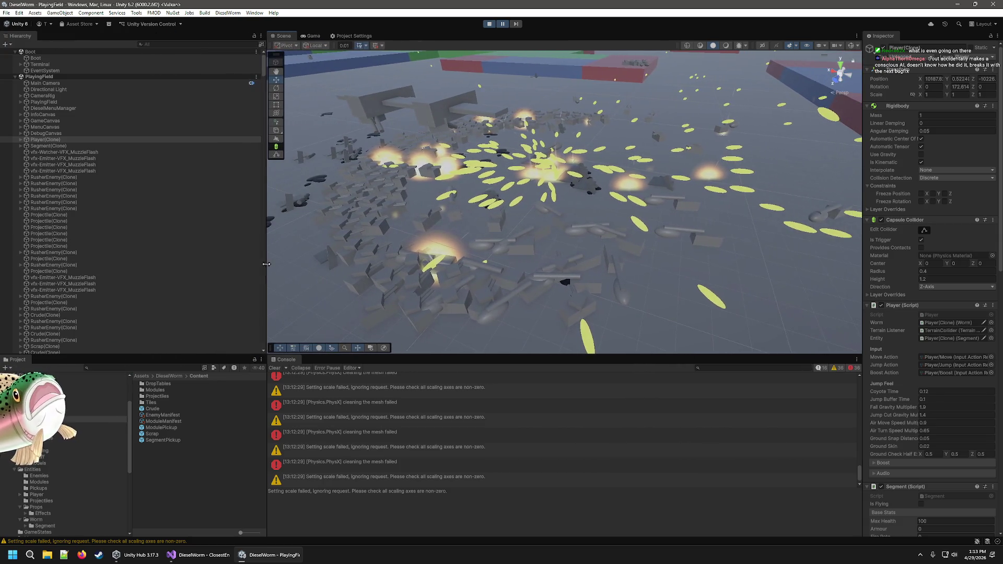
{"action": "mouse_move", "coordinate": [603, 356]}
{"action": "left_mouse_down"}
{"action": "mouse_move", "coordinate": [603, 284]}
{"action": "mouse_move", "coordinate": [604, 320]}
{"action": "left_mouse_up"}
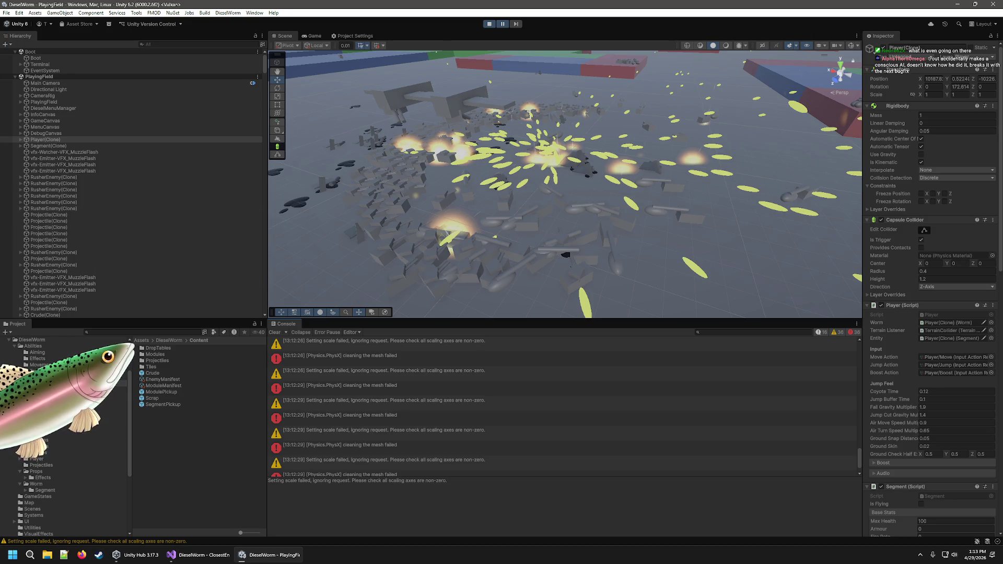
{"action": "left_click", "coordinate": [12, 556]}
Launch Snipping Tool and snip a rectangle over the paused Scene view.
{"action": "type", "text": "s"}
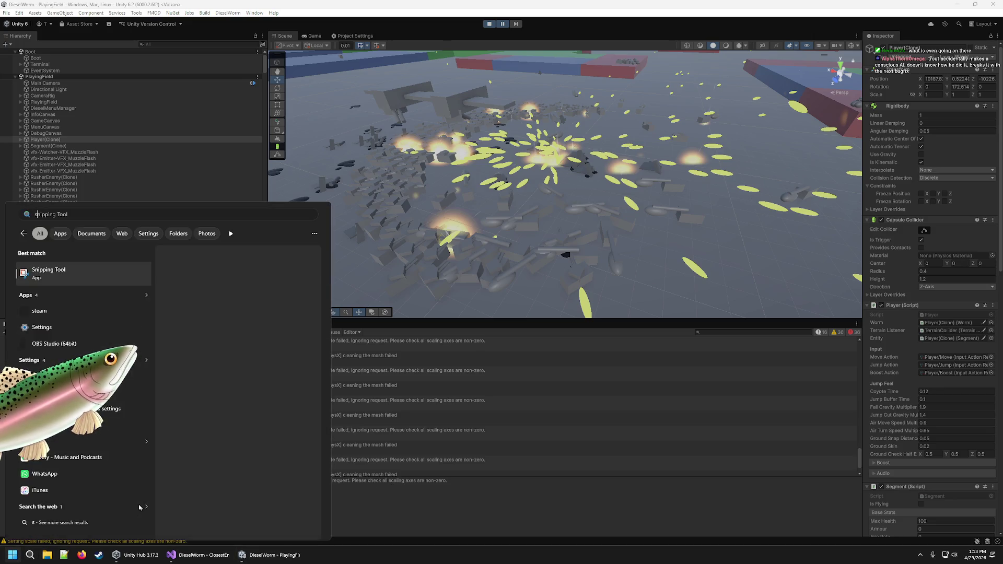
{"action": "key", "text": "Return"}
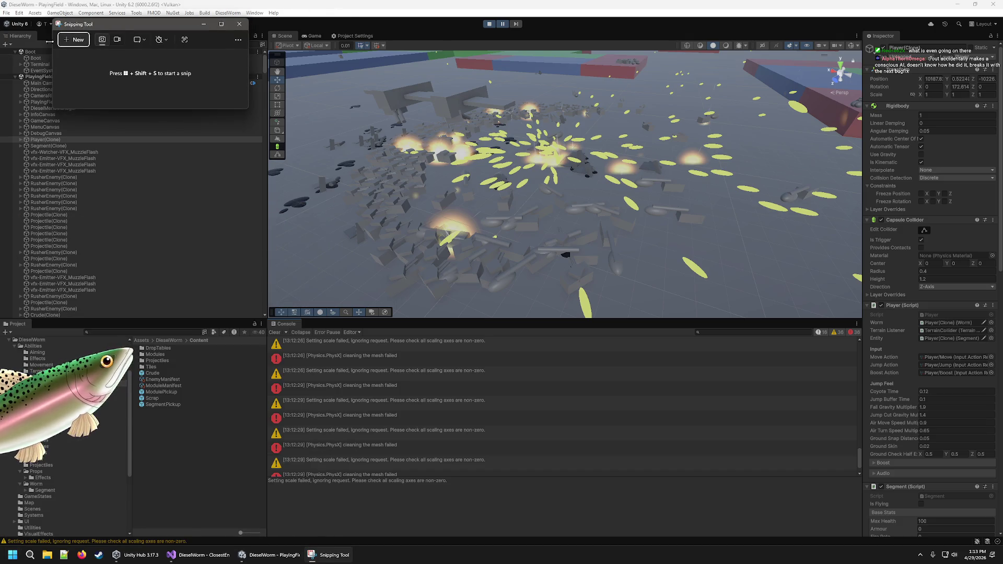
{"action": "left_click", "coordinate": [78, 39]}
{"action": "mouse_move", "coordinate": [266, 37]}
{"action": "left_mouse_down"}
{"action": "mouse_move", "coordinate": [597, 319]}
{"action": "mouse_move", "coordinate": [842, 358]}
{"action": "mouse_move", "coordinate": [865, 353]}
{"action": "mouse_move", "coordinate": [865, 368]}
{"action": "left_mouse_up"}
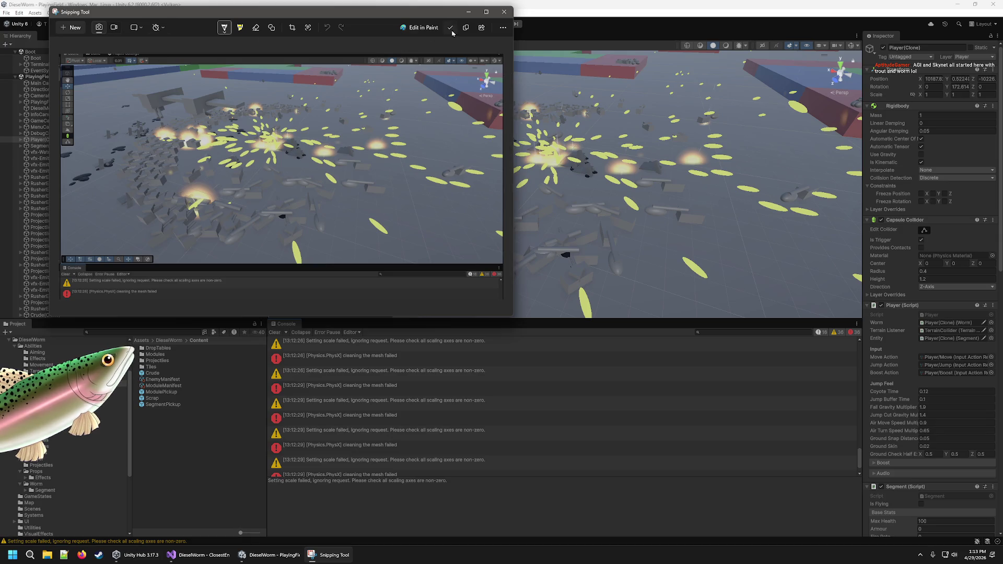
Save the snip as a PNG, close Snipping Tool, and resume the Unity game.
{"action": "left_click", "coordinate": [451, 29]}
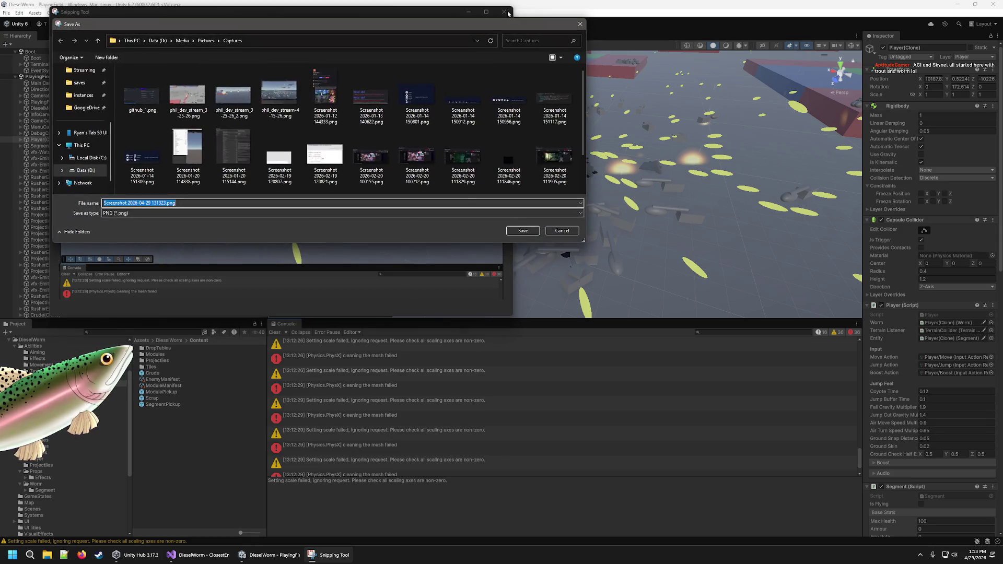
{"action": "left_click", "coordinate": [522, 231]}
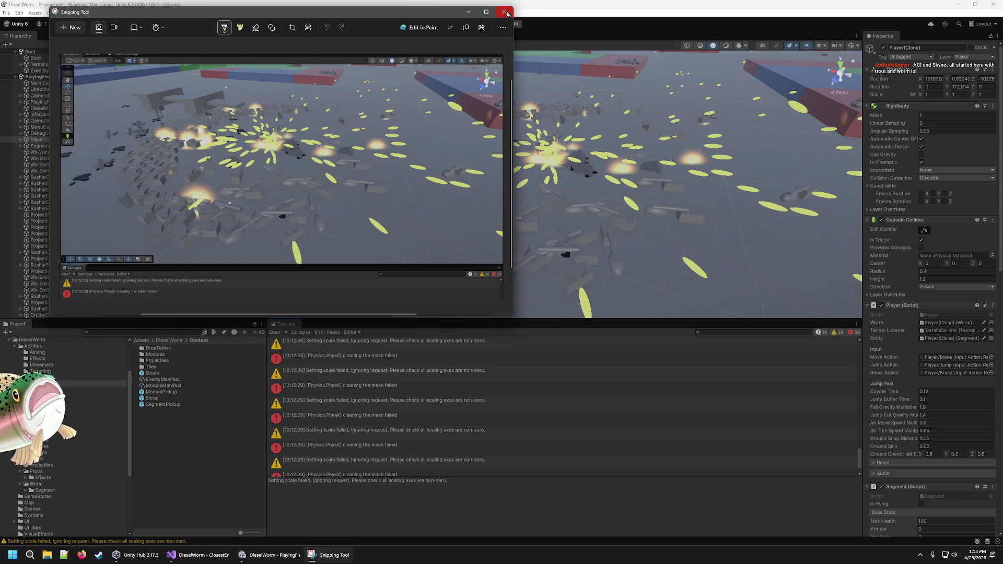
{"action": "left_click", "coordinate": [505, 12]}
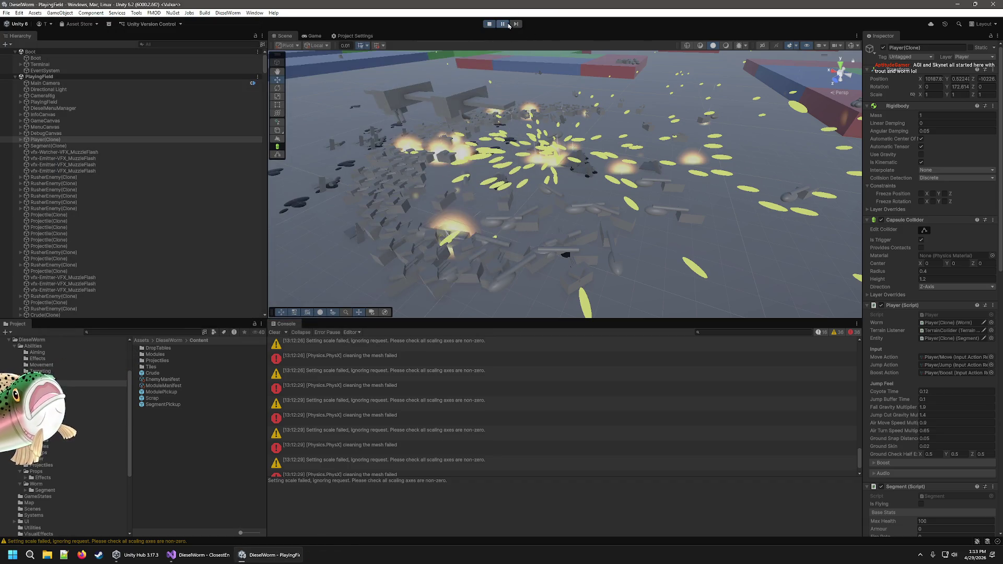
{"action": "left_click", "coordinate": [507, 25]}
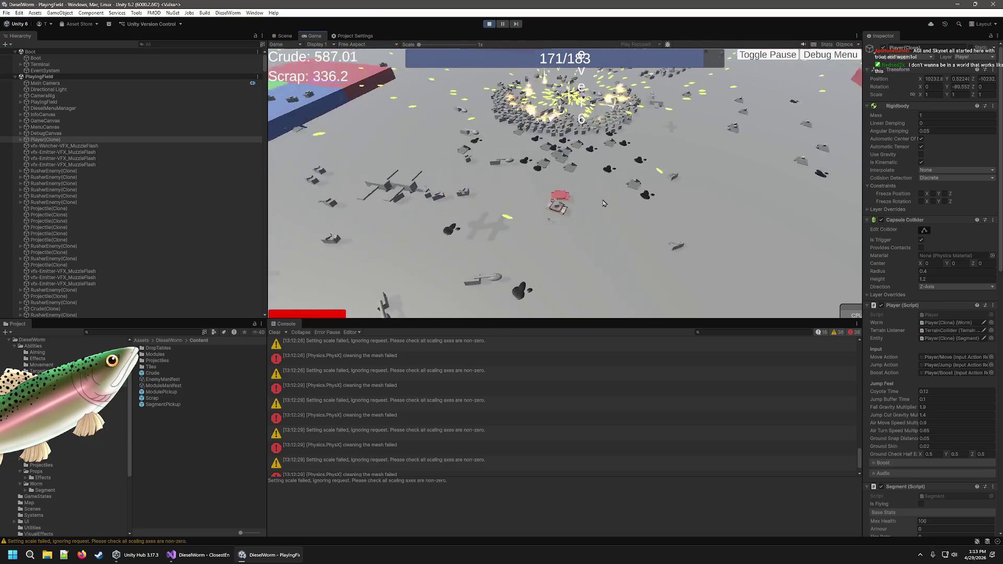
Choose an upgrade adding a gun segment to the worm, then pause to view the scene.
{"action": "left_click", "coordinate": [570, 216]}
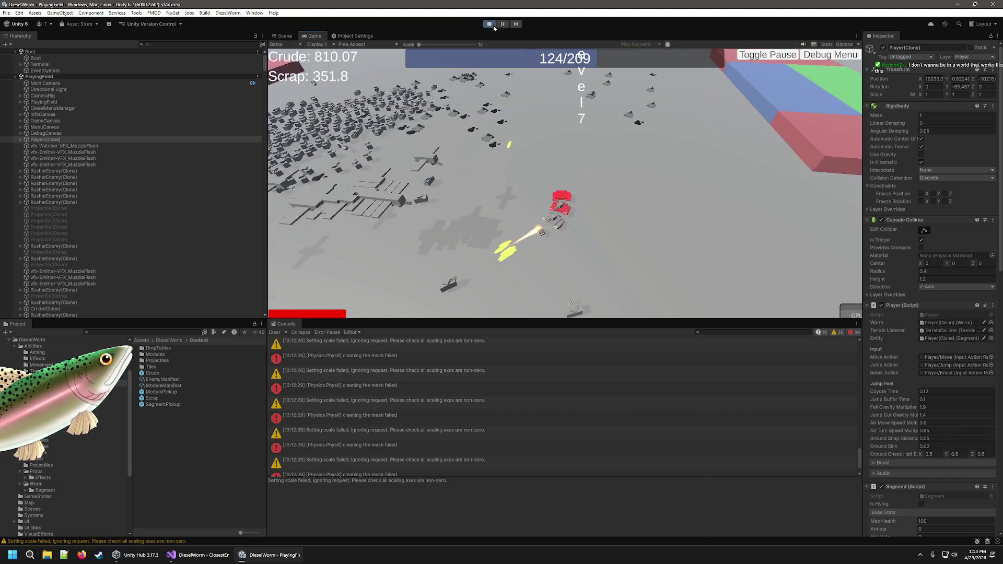
{"action": "left_click", "coordinate": [502, 24]}
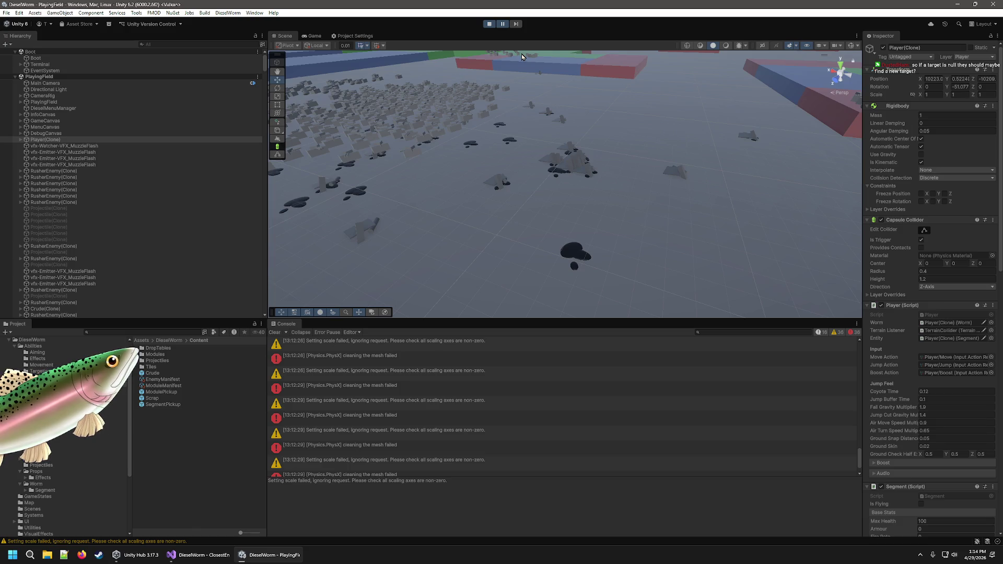
Briefly unpause and re-pause the game, then widen the Scene and Console panels.
{"action": "left_click", "coordinate": [503, 24]}
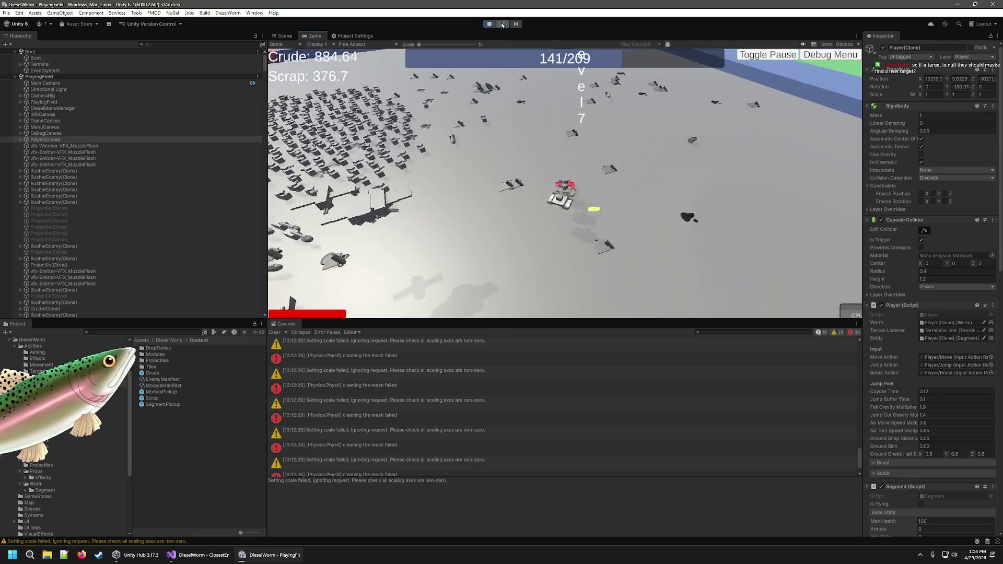
{"action": "left_click", "coordinate": [502, 24]}
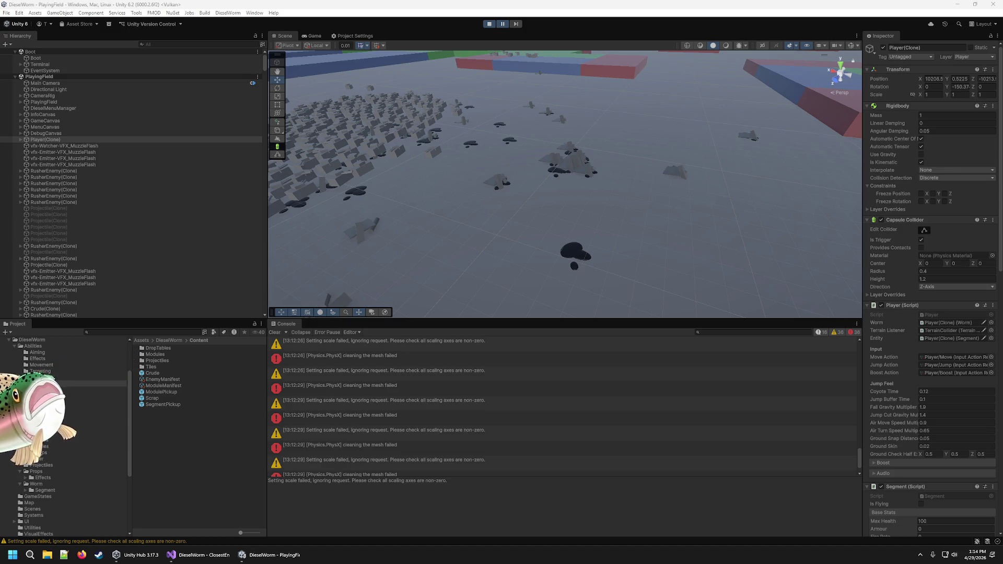
{"action": "left_click_drag", "start_coordinate": [267, 202], "coordinate": [208, 211]}
{"action": "left_click_drag", "start_coordinate": [266, 359], "coordinate": [208, 359]}
Review the PhysX 'cleaning the mesh failed' errors in the Console, back to the earliest one.
{"action": "left_click", "coordinate": [344, 403]}
{"action": "left_click", "coordinate": [337, 421]}
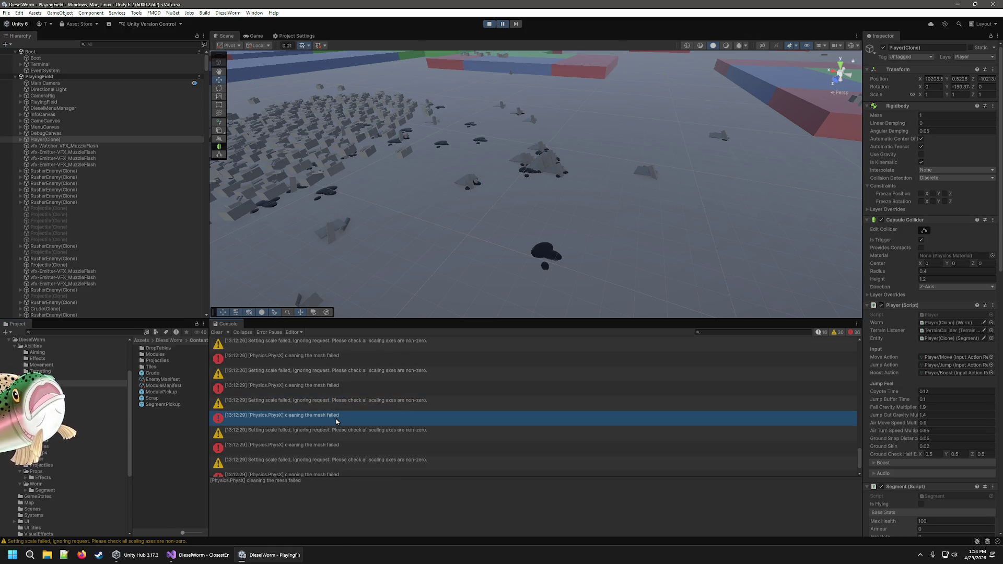
{"action": "scroll", "coordinate": [345, 374], "scroll_direction": "down", "scroll_amount": 2}
{"action": "scroll", "coordinate": [366, 365], "scroll_direction": "up", "scroll_amount": 5}
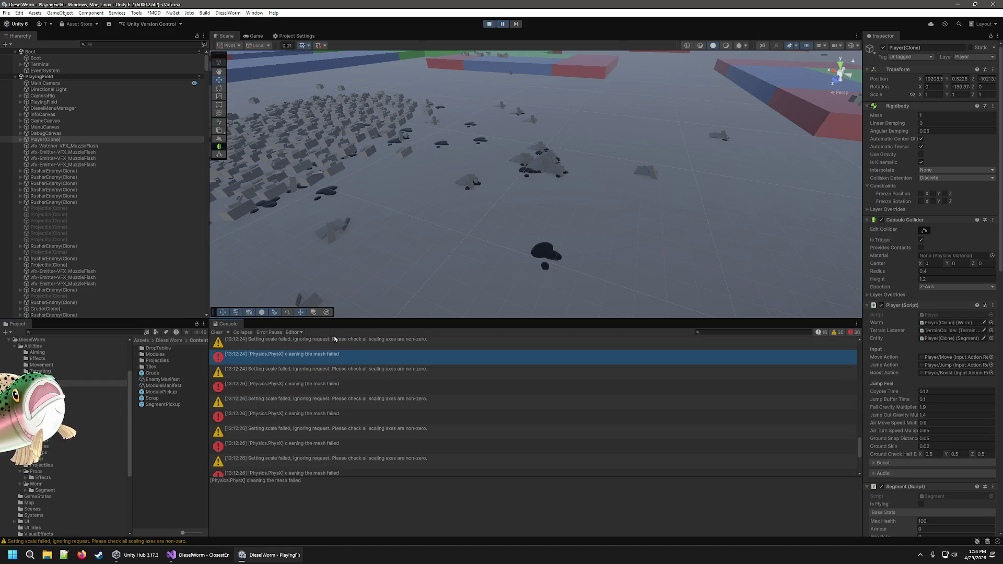
{"action": "scroll", "coordinate": [433, 360], "scroll_direction": "up", "scroll_amount": 10}
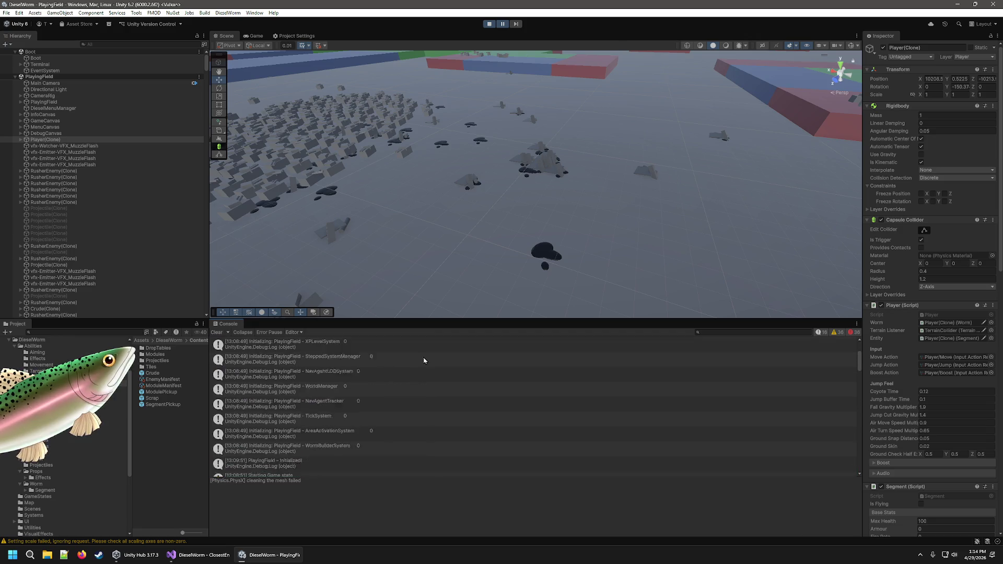
{"action": "left_click", "coordinate": [345, 357]}
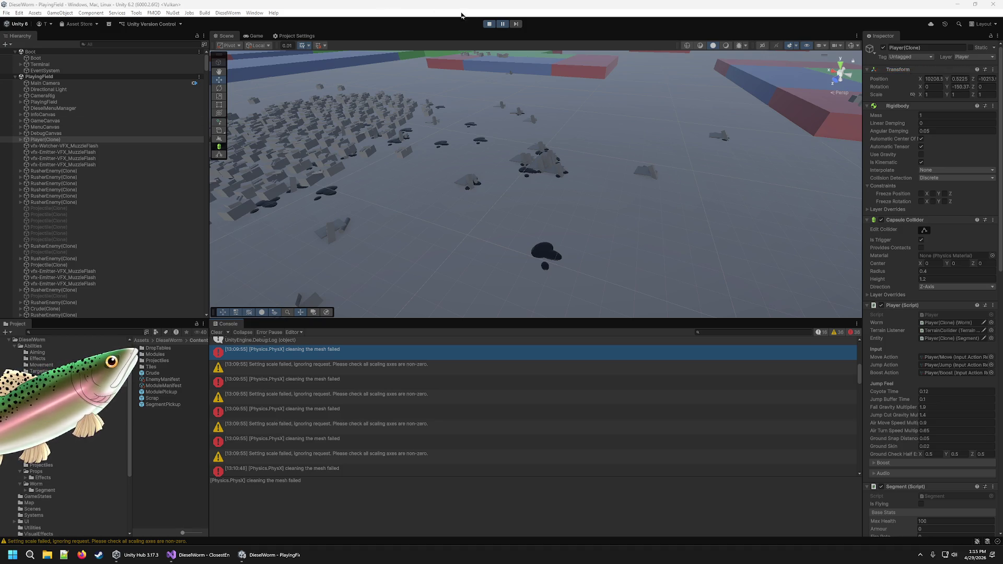
Stop the playtest and open the AntiAirGun prefab from dev_stuff/Models for editing.
{"action": "left_click", "coordinate": [489, 24]}
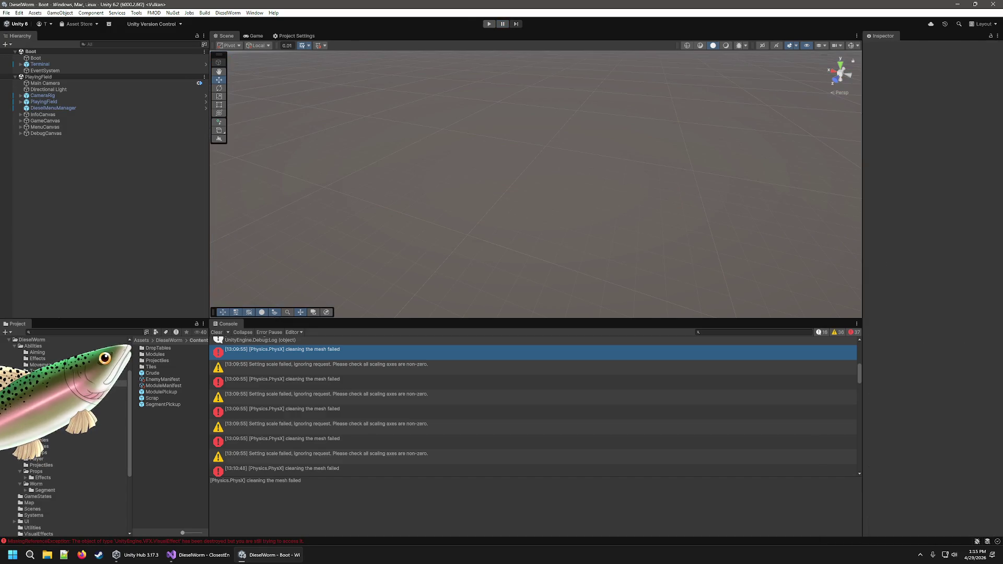
{"action": "left_click", "coordinate": [58, 427]}
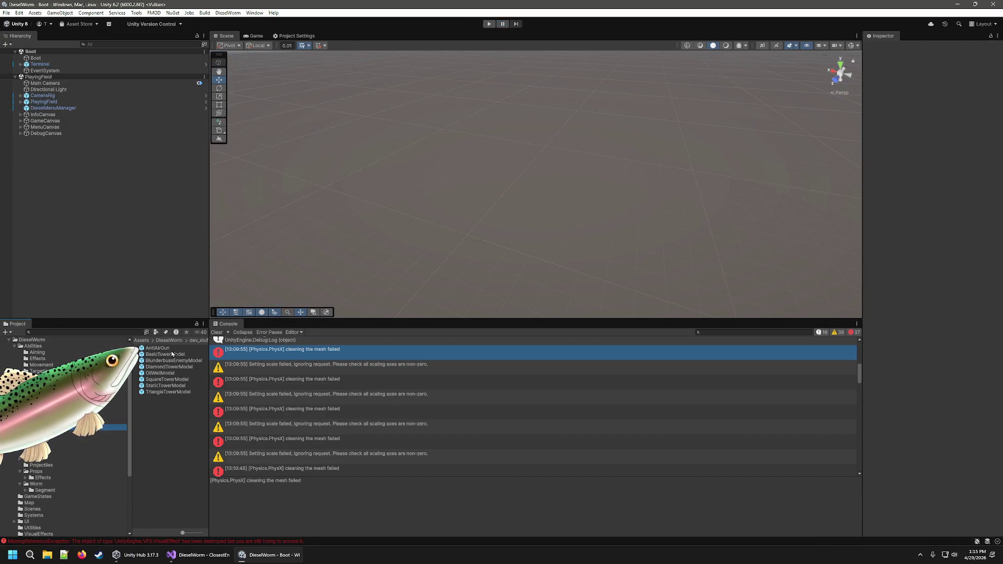
{"action": "left_click", "coordinate": [158, 349]}
{"action": "mouse_move", "coordinate": [209, 377]}
{"action": "left_mouse_down"}
{"action": "mouse_move", "coordinate": [302, 377]}
{"action": "mouse_move", "coordinate": [286, 382]}
{"action": "left_mouse_up"}
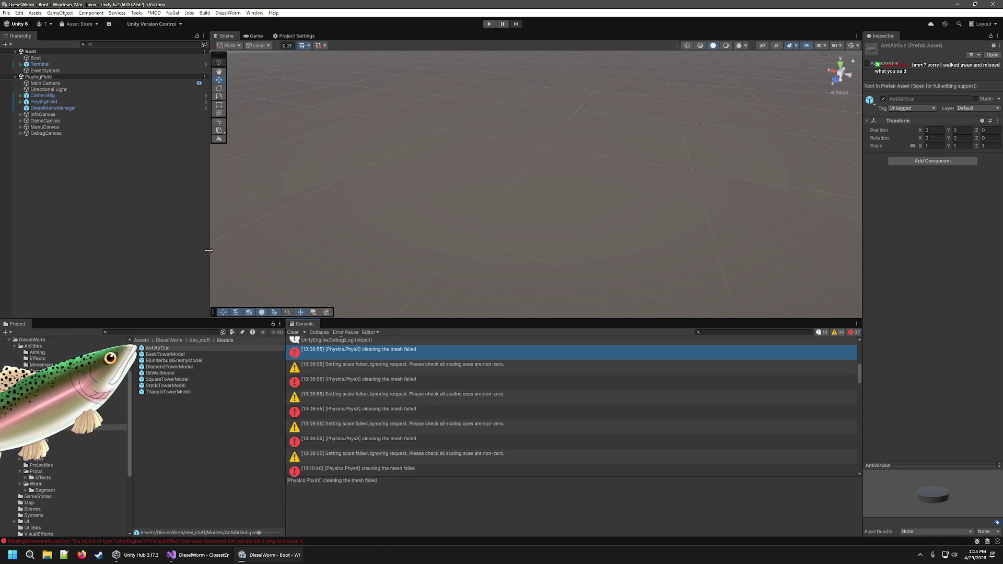
{"action": "left_click", "coordinate": [206, 233]}
{"action": "left_click_drag", "start_coordinate": [210, 233], "coordinate": [286, 254]}
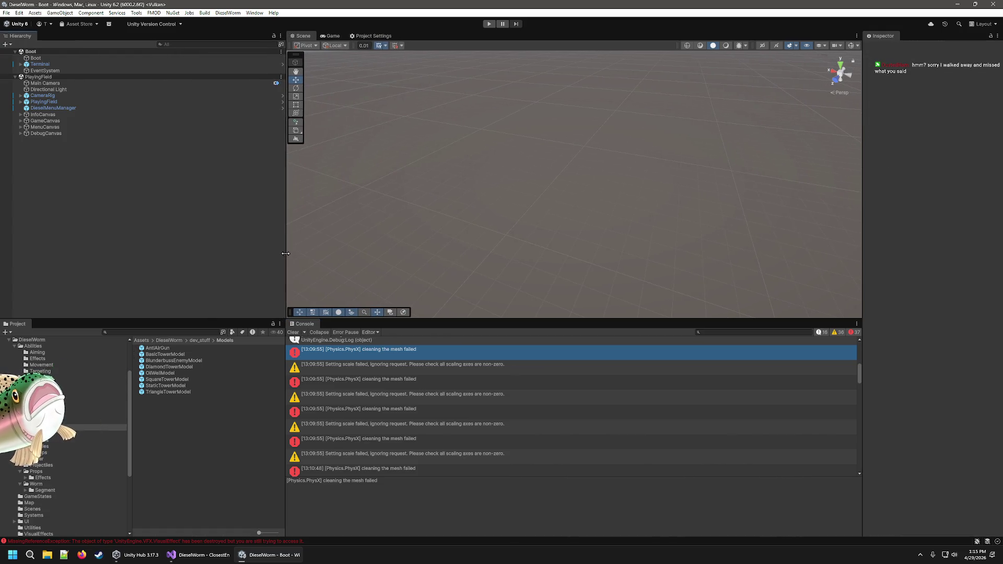
{"action": "left_click", "coordinate": [163, 340]}
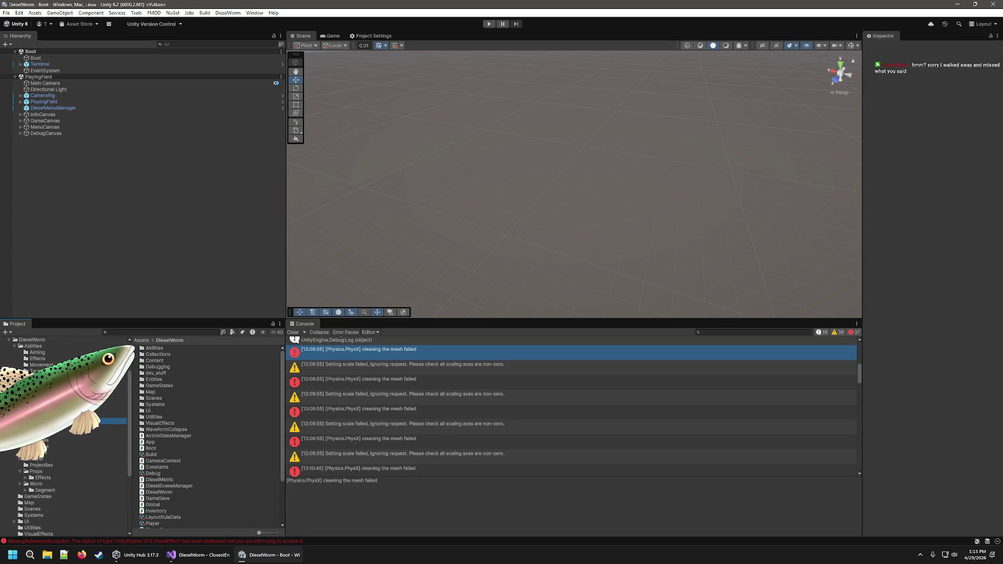
{"action": "double_click", "coordinate": [159, 373]}
{"action": "double_click", "coordinate": [161, 373]}
{"action": "double_click", "coordinate": [161, 349]}
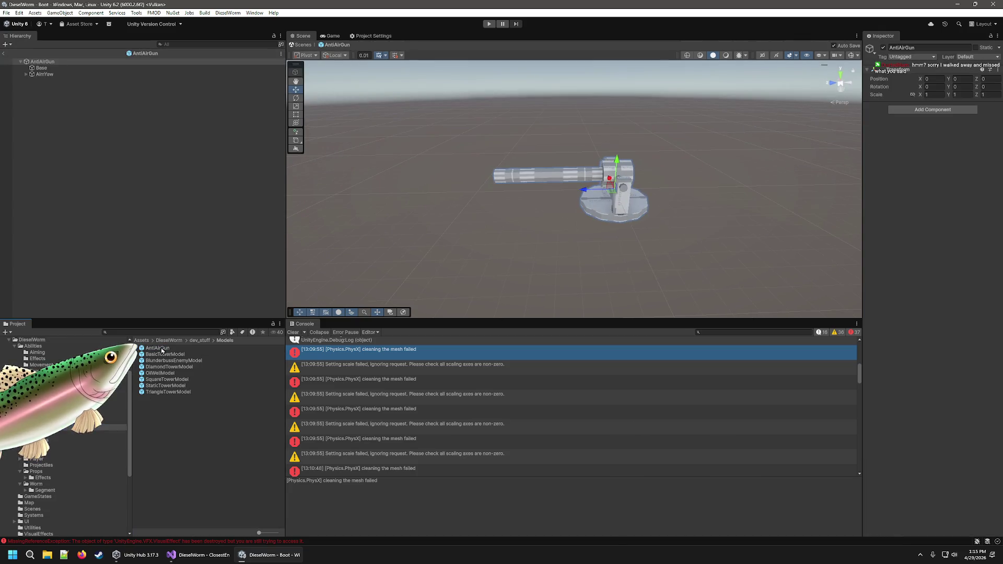
Remove the Mesh Colliders from both Cylinders under AimYaw.
{"action": "left_click", "coordinate": [48, 80]}
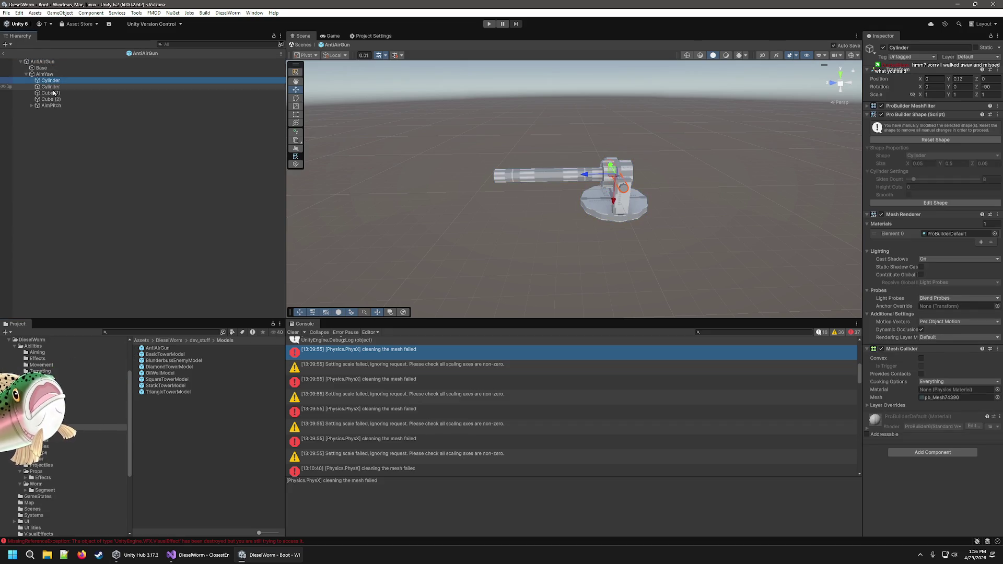
{"action": "left_click", "coordinate": [997, 348]}
{"action": "left_click", "coordinate": [945, 370]}
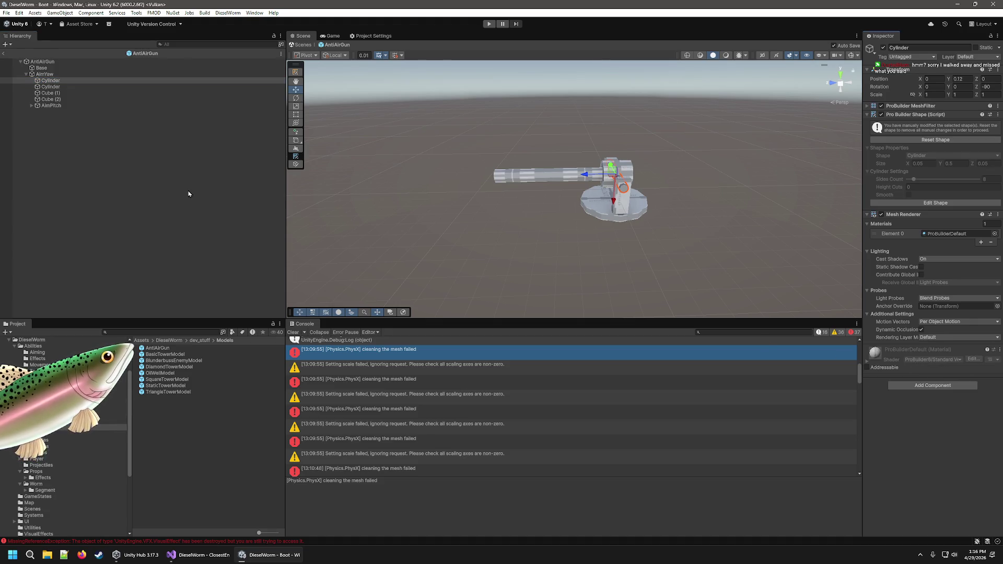
{"action": "left_click", "coordinate": [42, 88]}
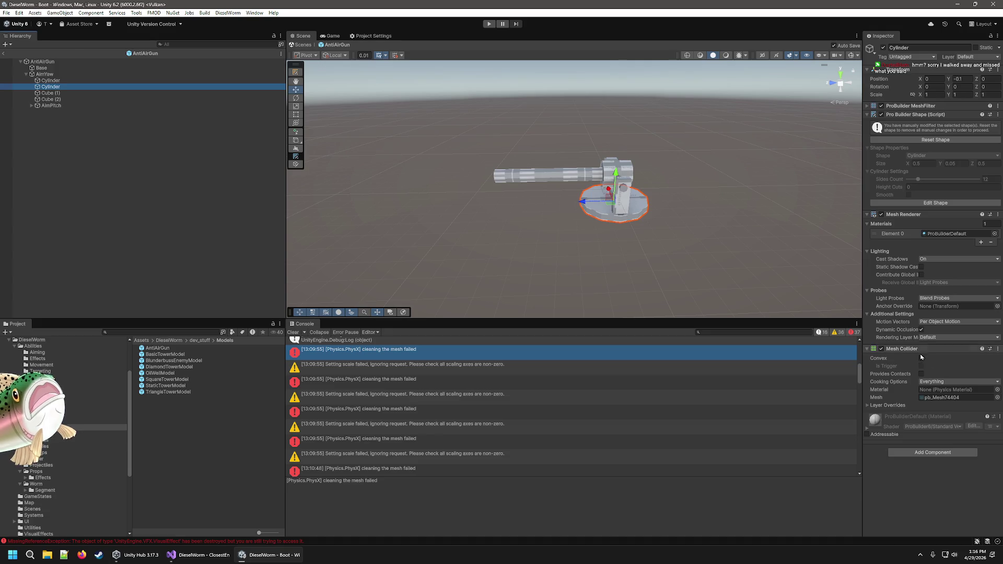
{"action": "left_click", "coordinate": [997, 348]}
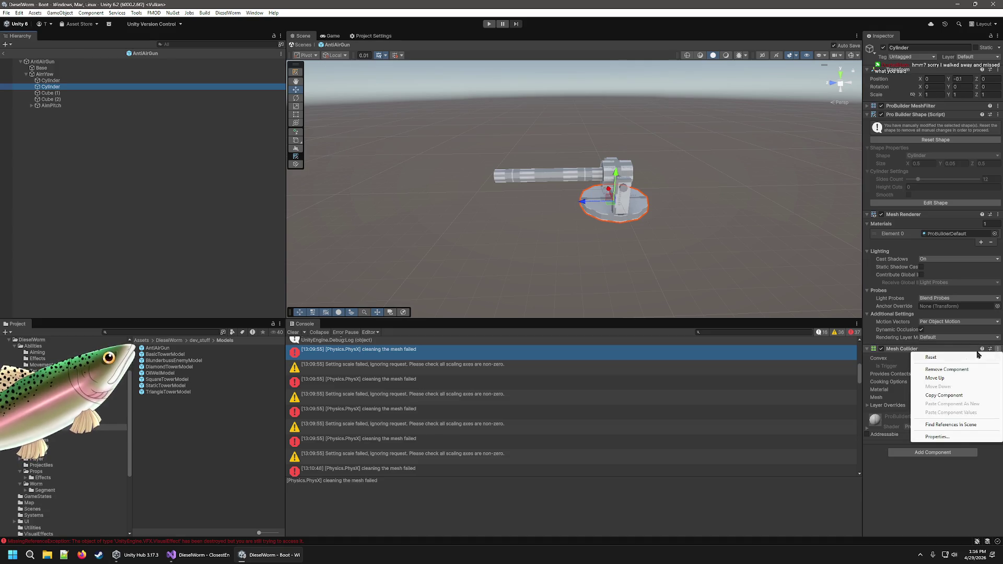
{"action": "left_click", "coordinate": [947, 370]}
Remove the Mesh Colliders from the Pipe and Cylinder under AimPitch, then exit prefab mode.
{"action": "left_click", "coordinate": [39, 106]}
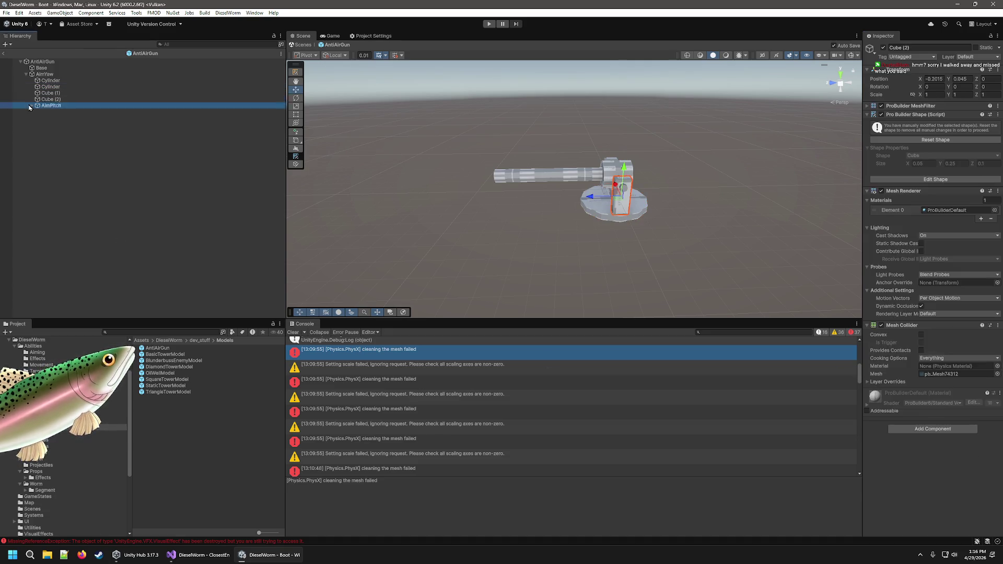
{"action": "left_click", "coordinate": [31, 106]}
{"action": "left_click", "coordinate": [47, 112]}
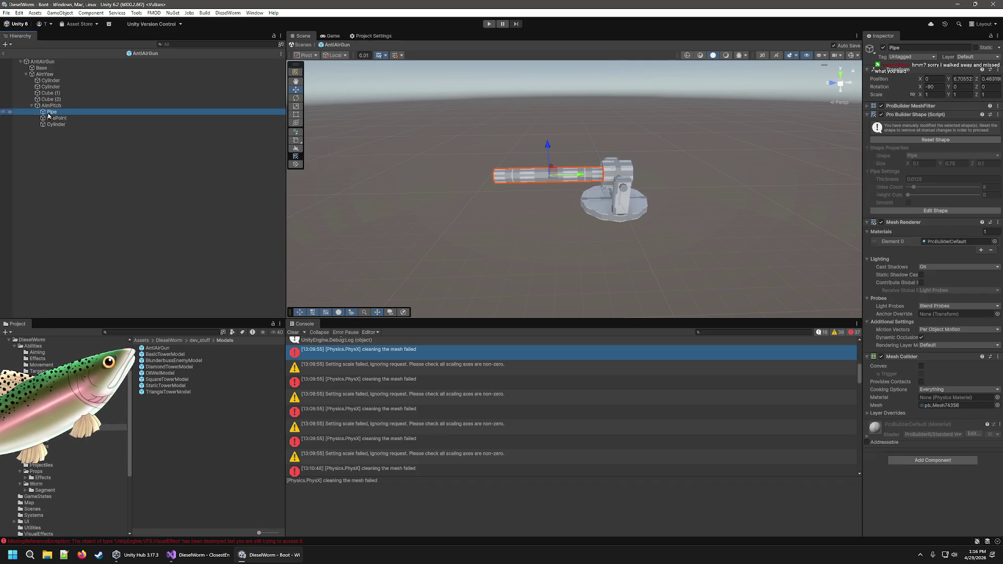
{"action": "left_click", "coordinate": [998, 356]}
{"action": "left_click", "coordinate": [948, 378]}
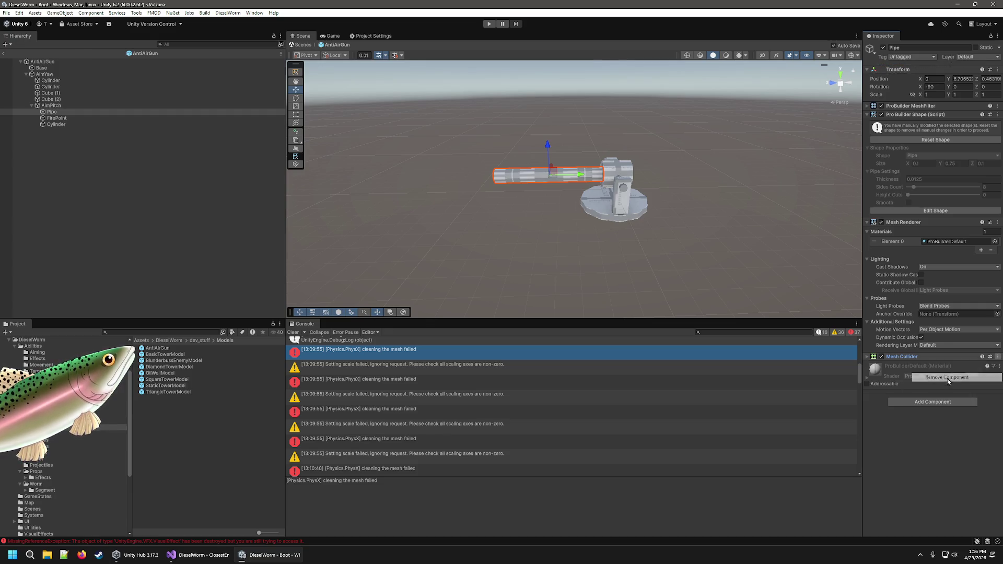
{"action": "left_click", "coordinate": [56, 124]}
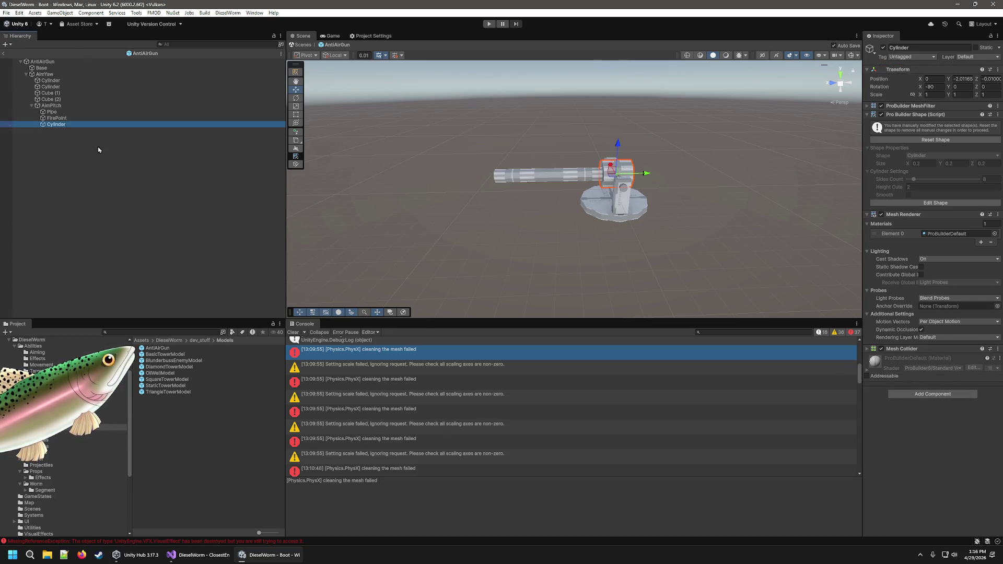
{"action": "left_click", "coordinate": [997, 349]}
{"action": "left_click", "coordinate": [948, 371]}
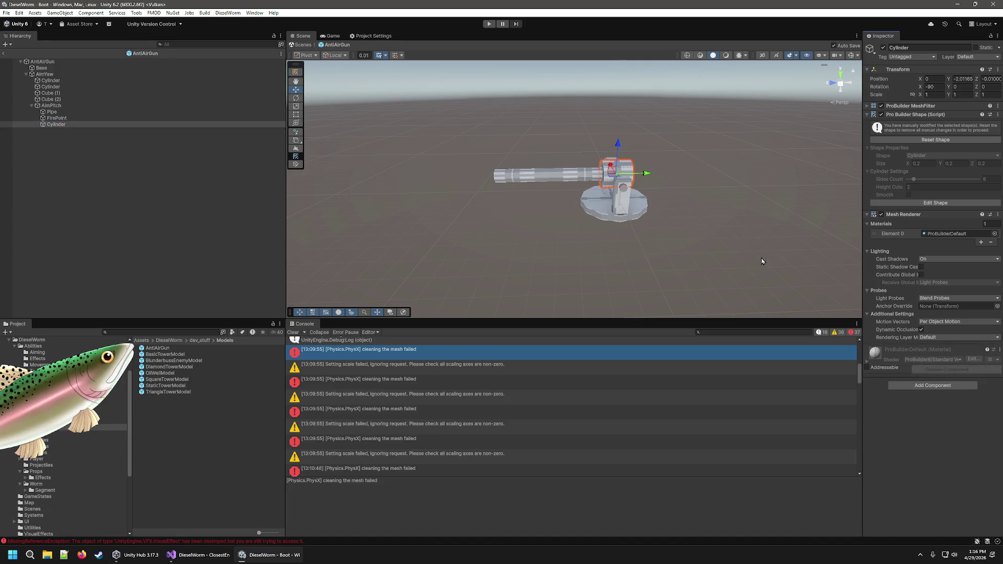
{"action": "left_click", "coordinate": [5, 54]}
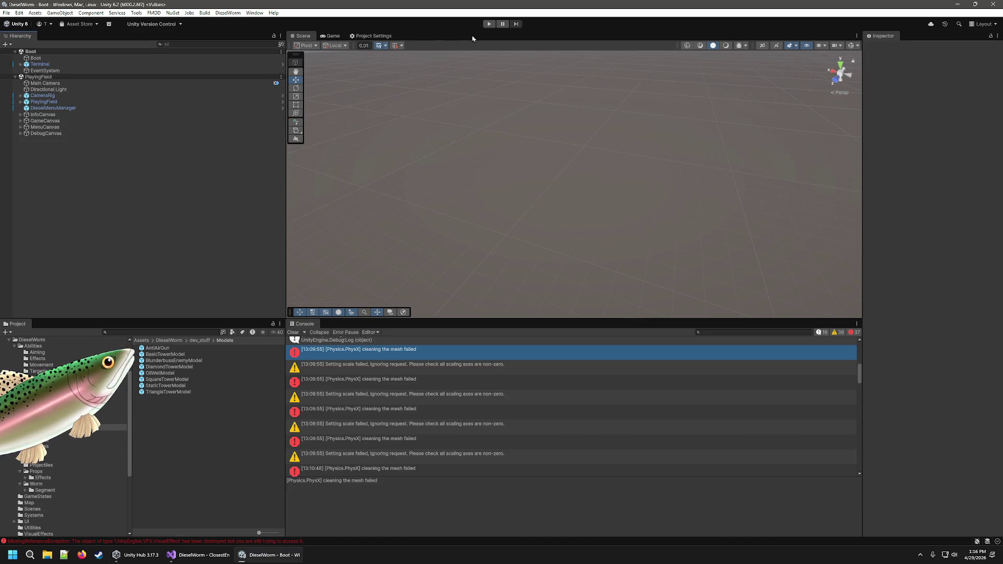
Play through the first wave with a wider Game view and Console, then choose a level-up upgrade.
{"action": "left_click", "coordinate": [489, 24]}
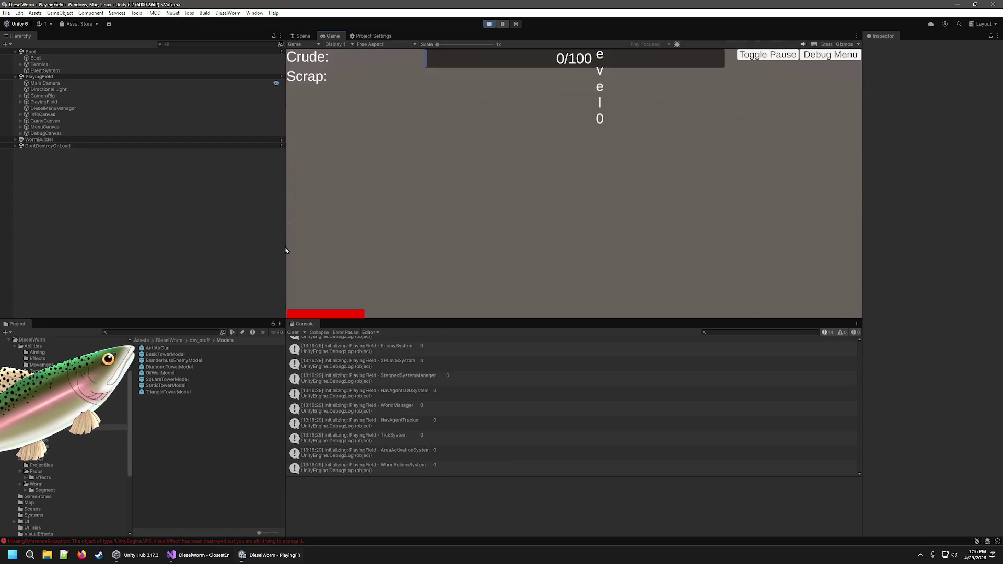
{"action": "left_click_drag", "start_coordinate": [284, 251], "coordinate": [245, 255]}
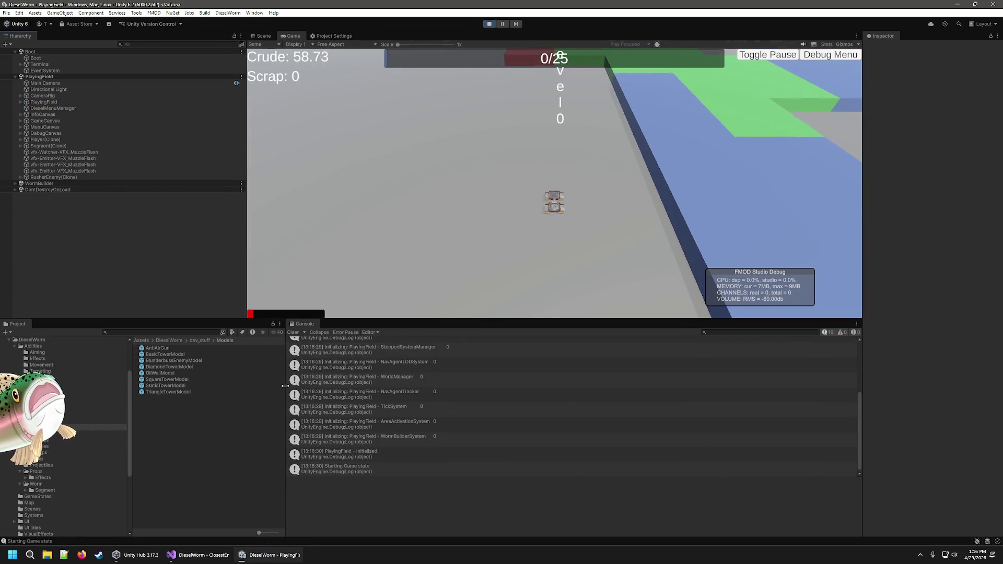
{"action": "left_click_drag", "start_coordinate": [286, 407], "coordinate": [245, 408]}
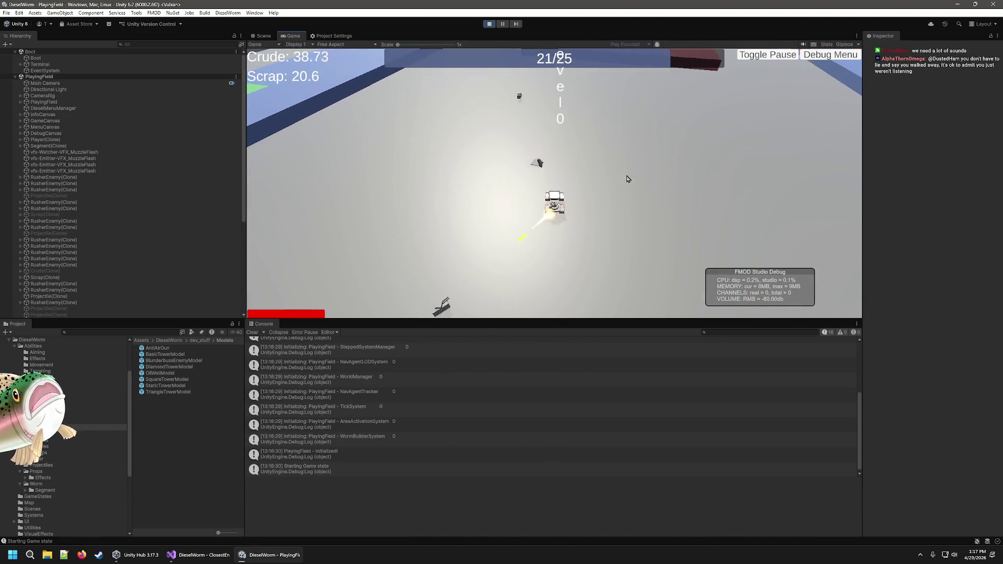
{"action": "left_click", "coordinate": [561, 205]}
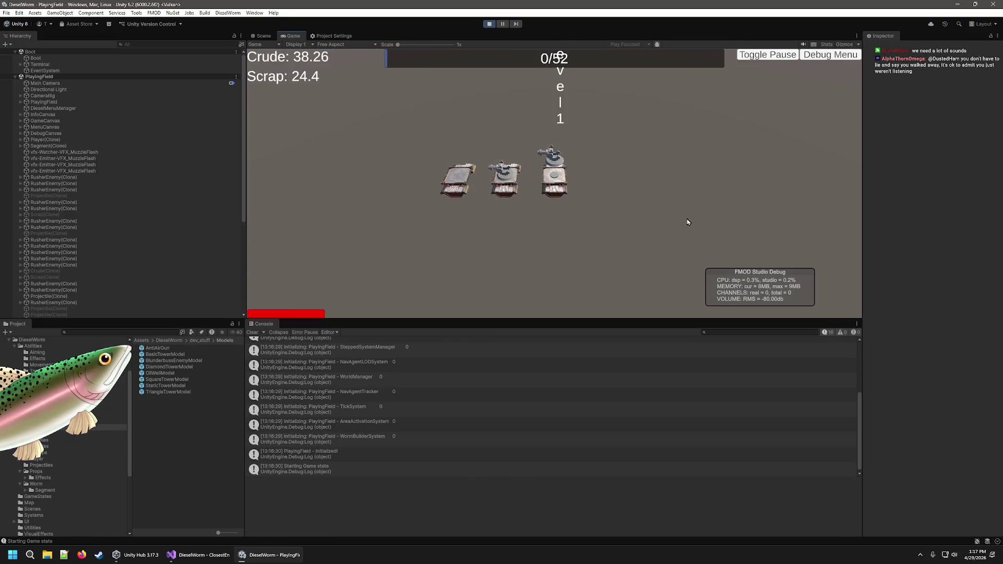
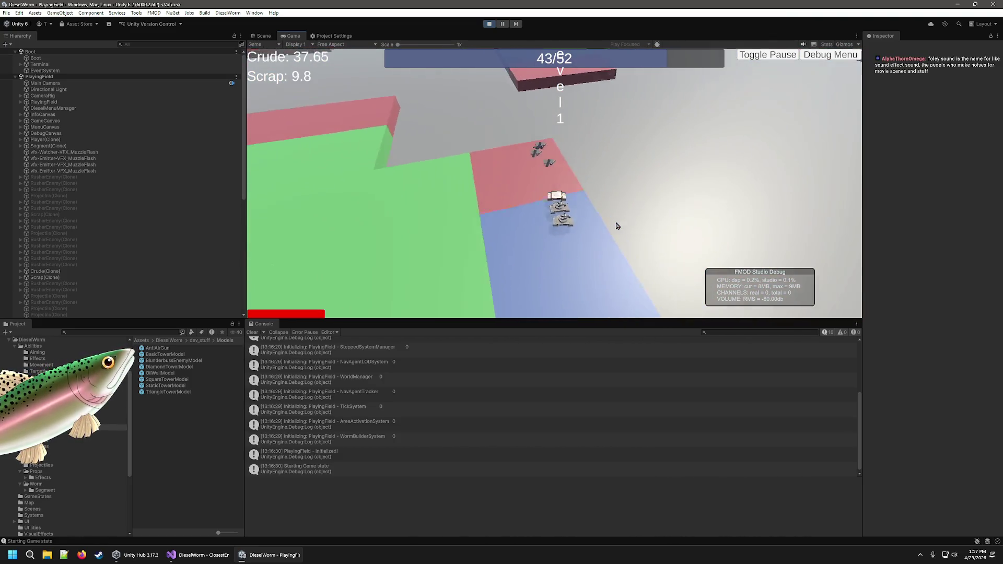
Choose three level-up upgrades while playing, then stop the game.
{"action": "left_click", "coordinate": [569, 227]}
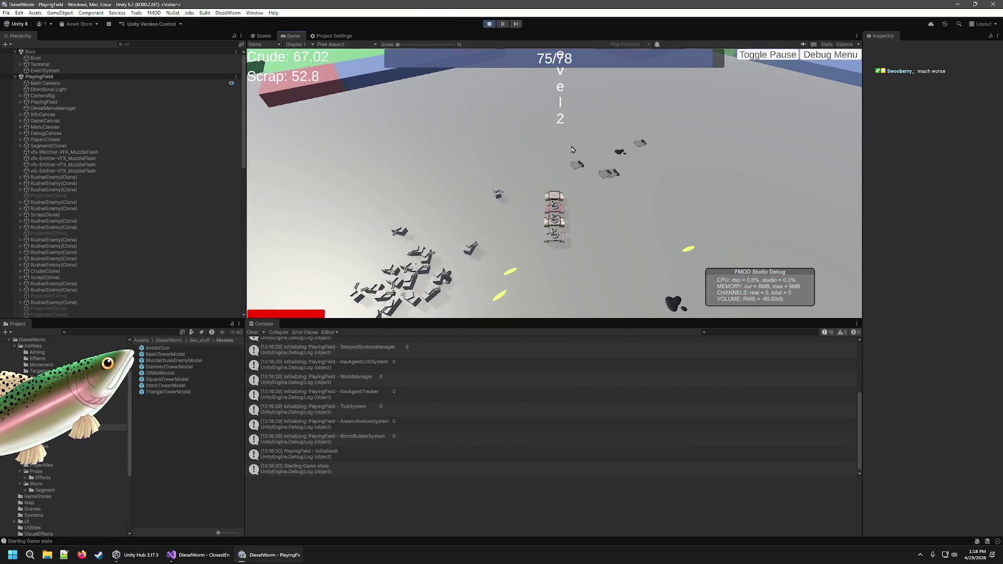
{"action": "left_click", "coordinate": [579, 177]}
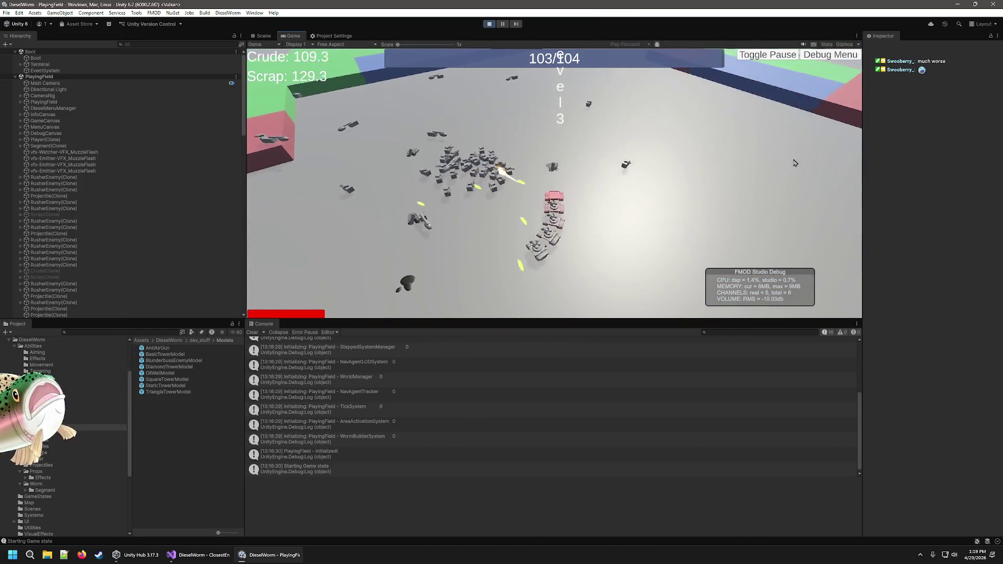
{"action": "left_click", "coordinate": [704, 175]}
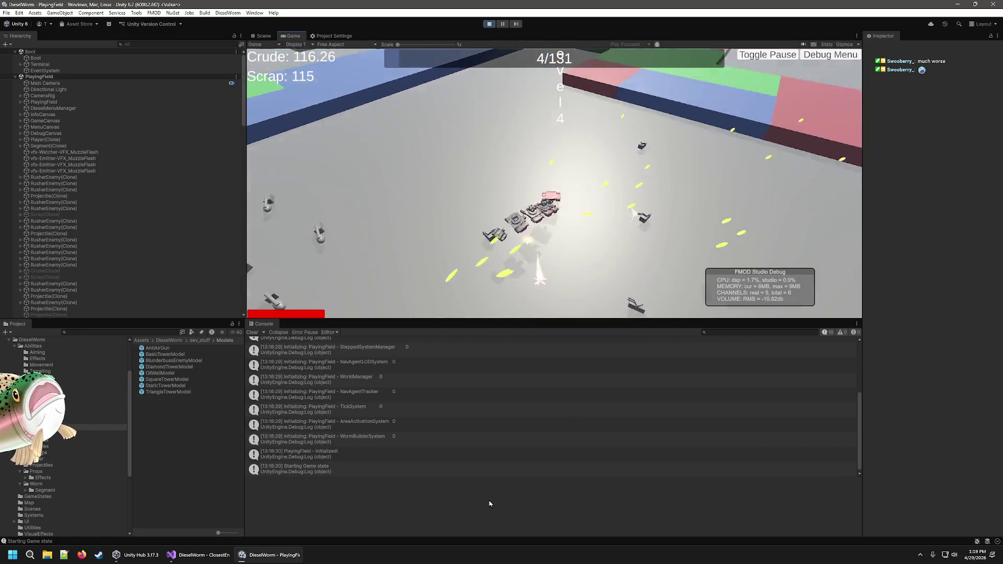
{"action": "scroll", "coordinate": [721, 392], "scroll_direction": "up", "scroll_amount": 1}
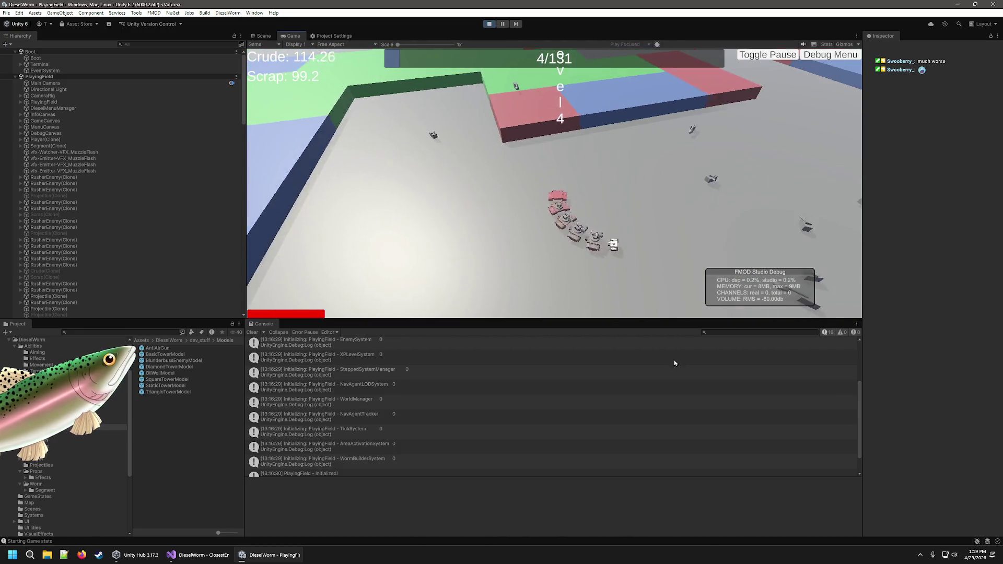
{"action": "scroll", "coordinate": [668, 355], "scroll_direction": "down", "scroll_amount": 1}
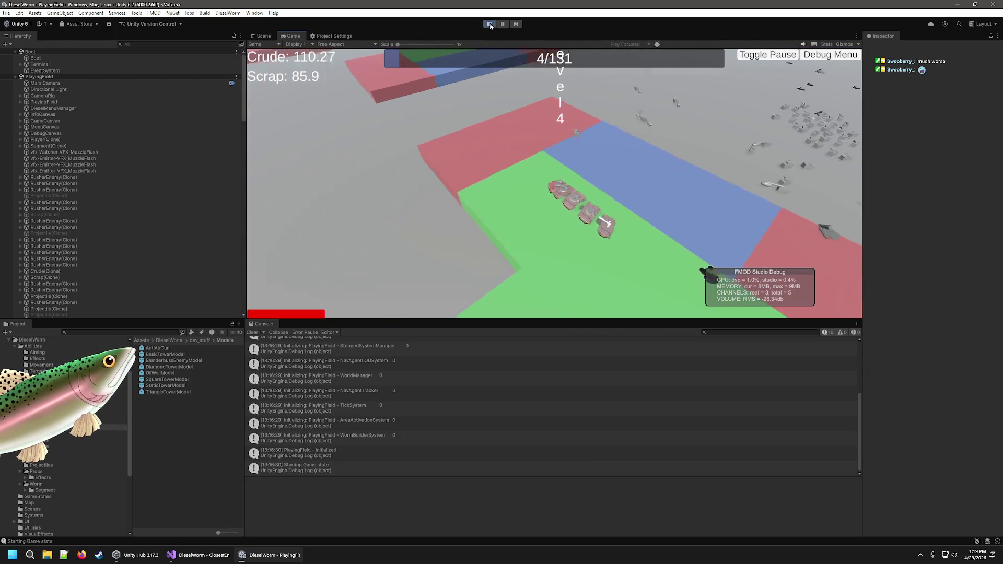
{"action": "left_click", "coordinate": [490, 24]}
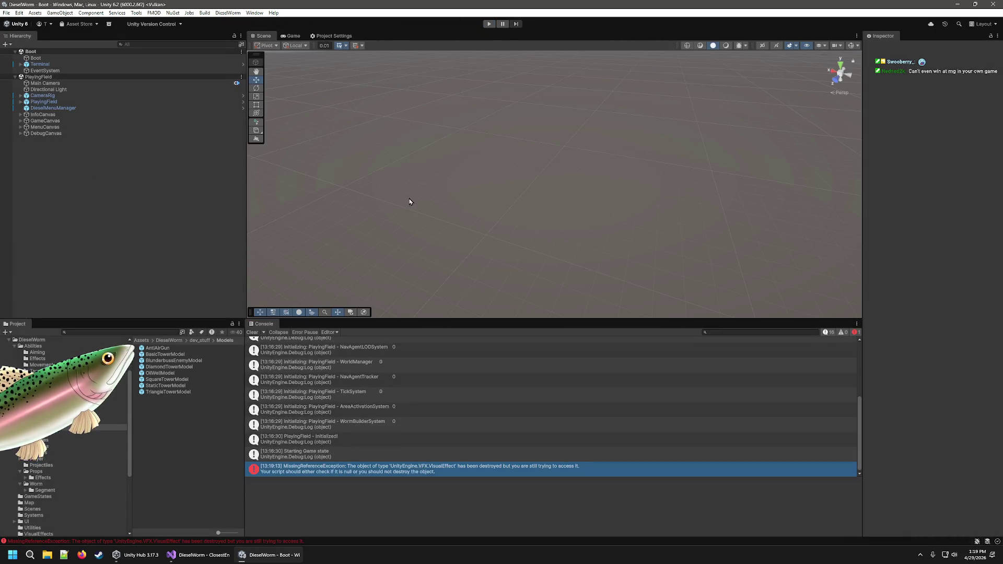
Select the BasicTowerModel prefab, then switch to ClosestEnemy.cs in Visual Studio.
{"action": "left_click", "coordinate": [163, 354]}
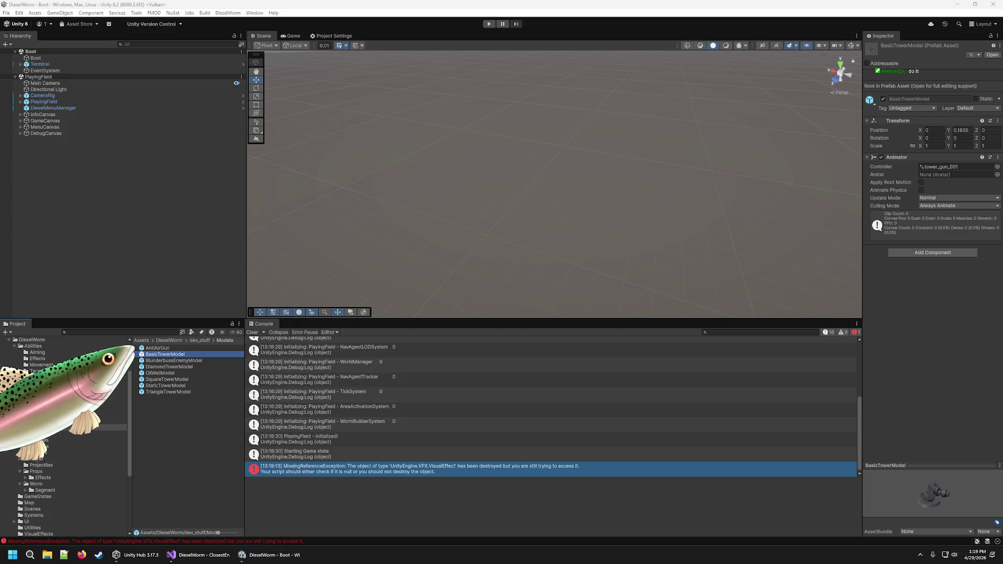
{"action": "left_click", "coordinate": [773, 3]}
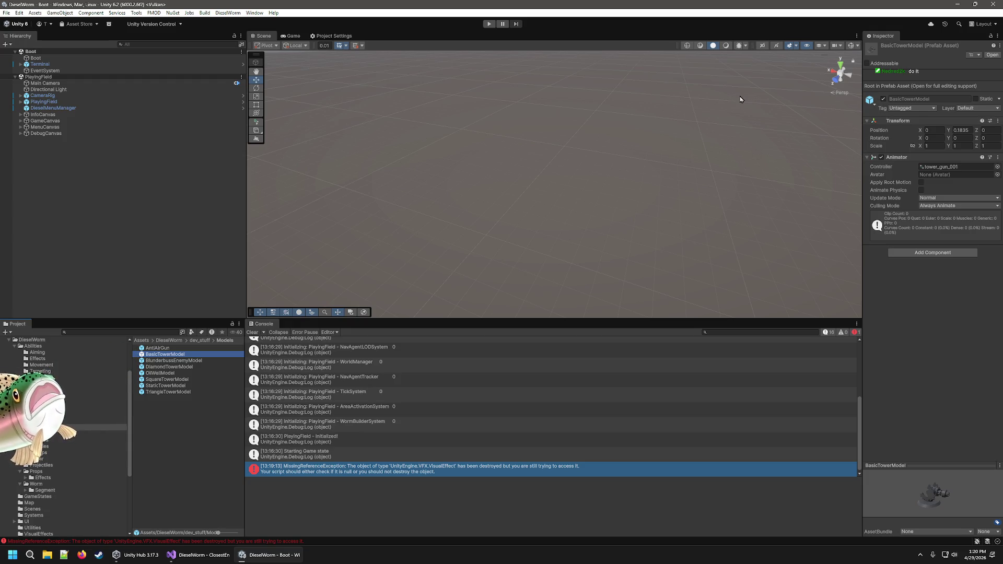
{"action": "key", "text": "alt+Tab"}
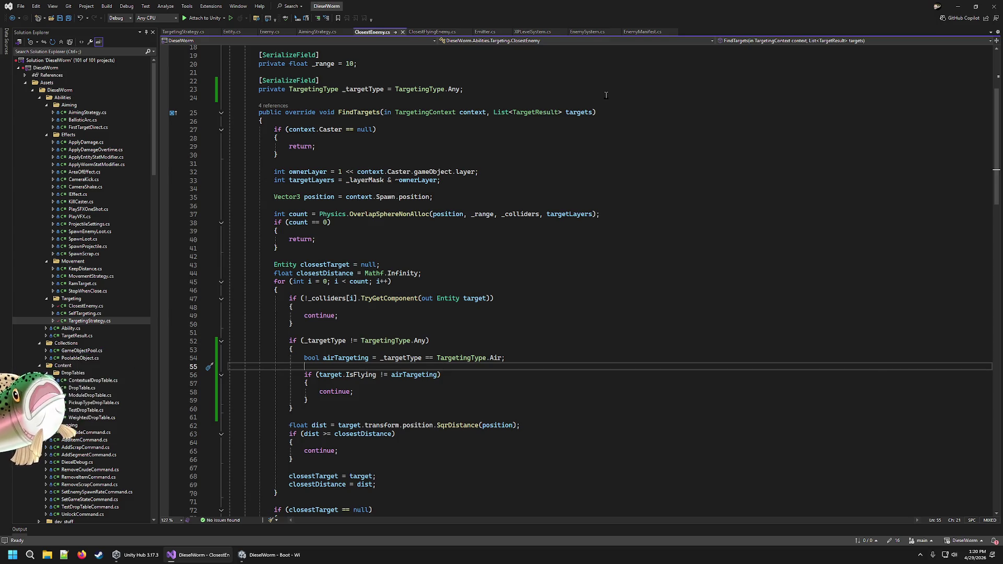
Dismiss Unity Hub and examine the _isFlying field in Entity.cs.
{"action": "left_click", "coordinate": [159, 557]}
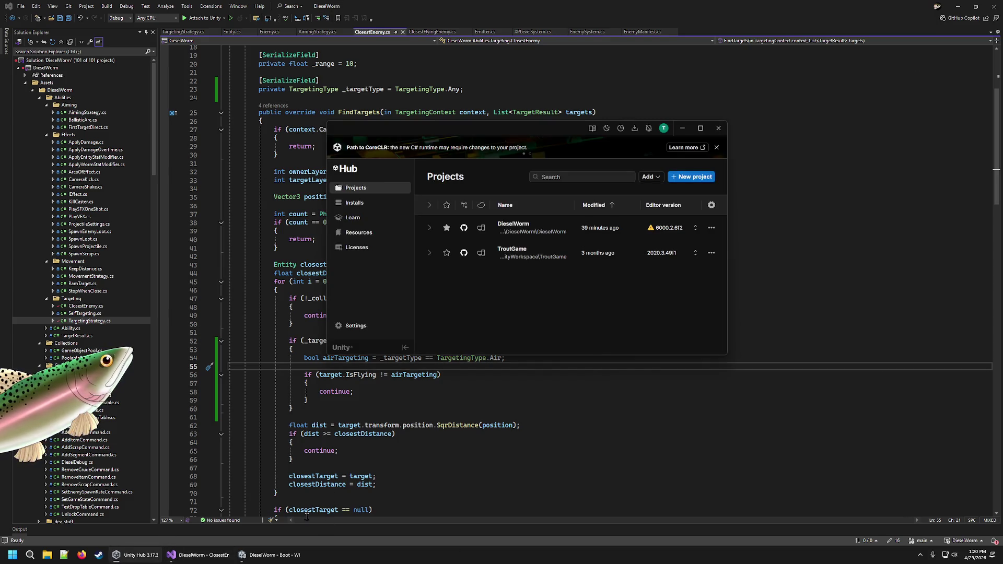
{"action": "left_click", "coordinate": [198, 555]}
{"action": "scroll", "coordinate": [623, 386], "scroll_direction": "up", "scroll_amount": 6}
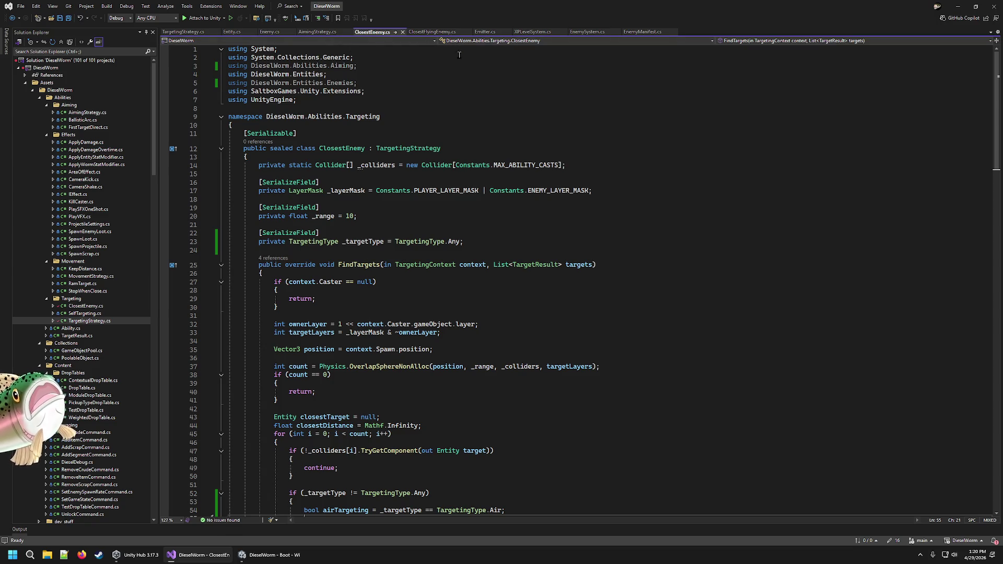
{"action": "left_click", "coordinate": [231, 32]}
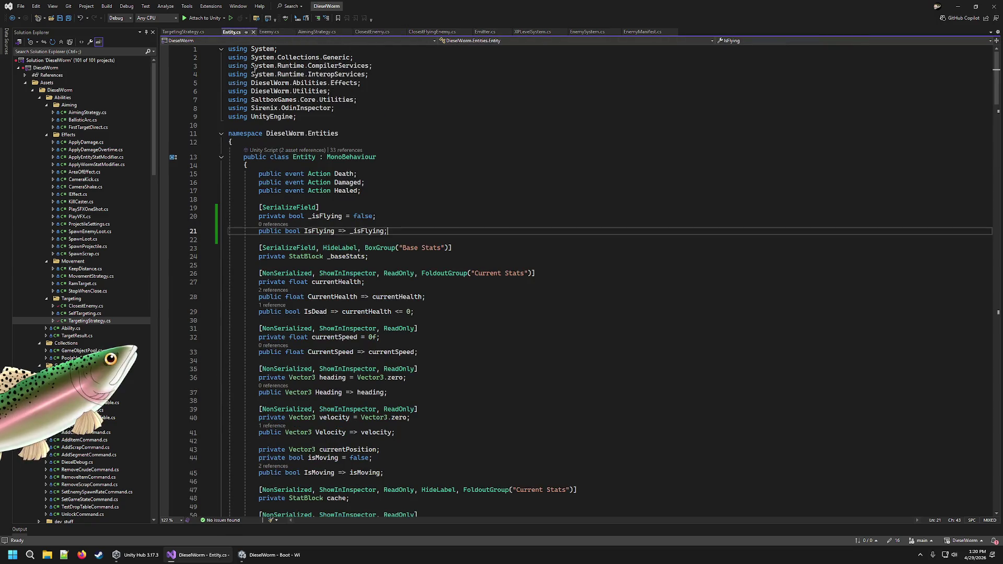
{"action": "left_click", "coordinate": [499, 218]}
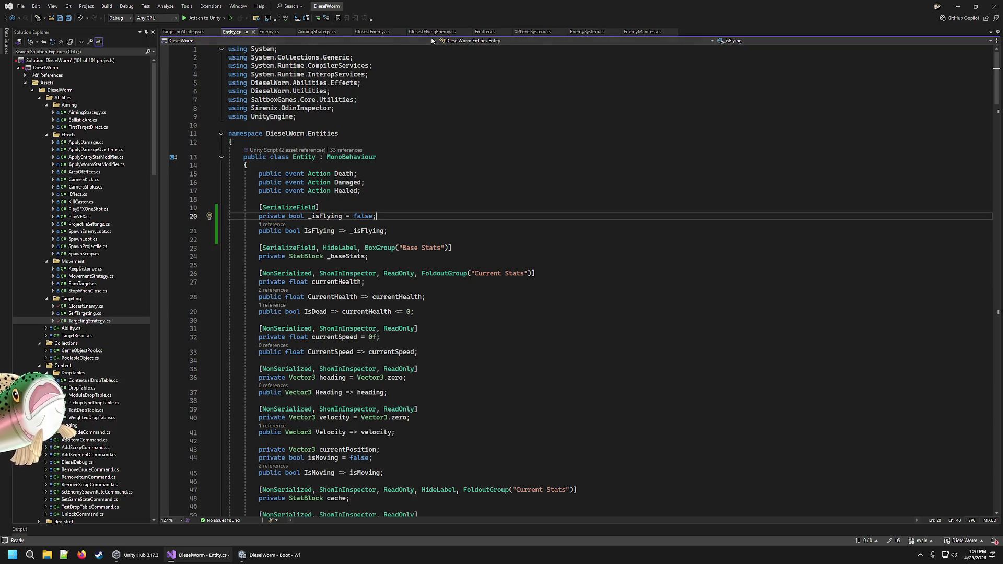
Review ClosestEnemy.cs's _targetType declaration and its Any, Air and airTargeting checks, then return to Unity.
{"action": "left_click", "coordinate": [377, 33]}
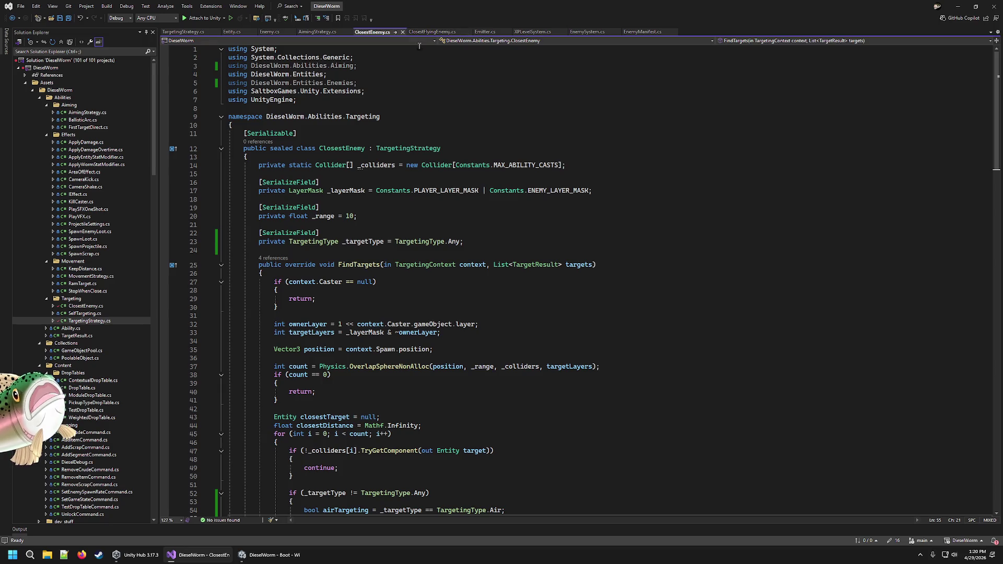
{"action": "left_click", "coordinate": [372, 241]}
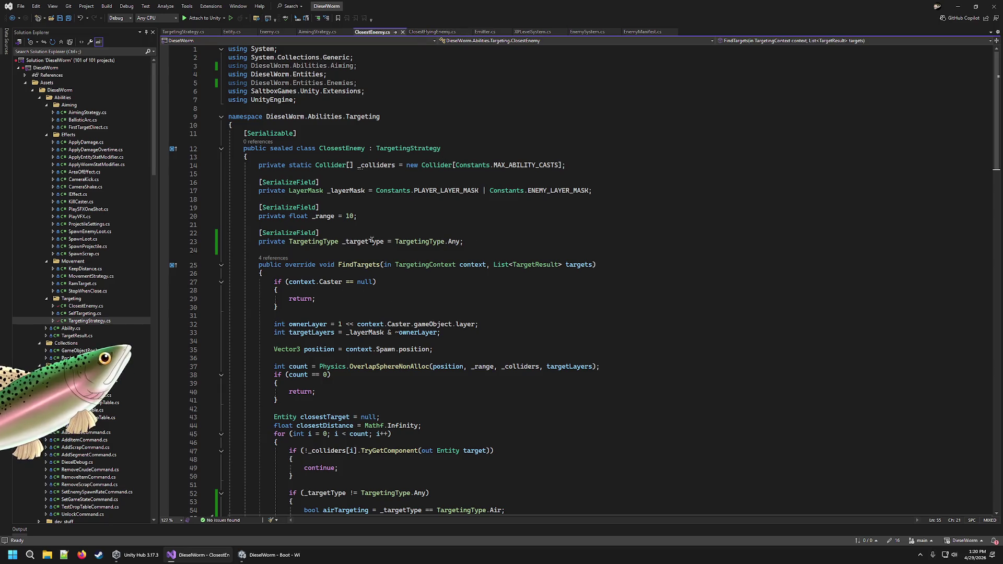
{"action": "key", "text": "End"}
{"action": "scroll", "coordinate": [588, 251], "scroll_direction": "down", "scroll_amount": 9}
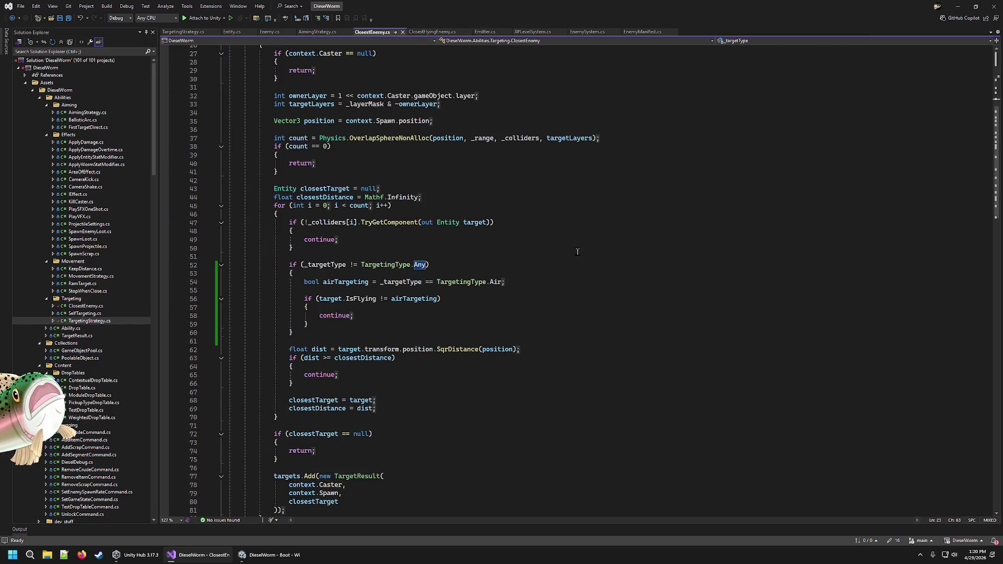
{"action": "left_click", "coordinate": [491, 282]}
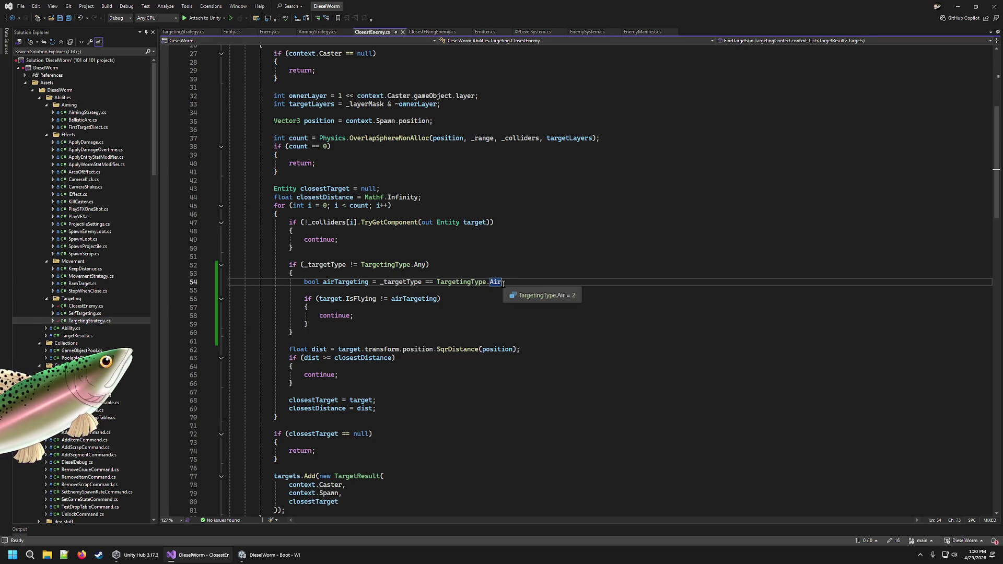
{"action": "left_click", "coordinate": [508, 286]}
{"action": "left_click", "coordinate": [414, 264]}
{"action": "double_click", "coordinate": [421, 265]}
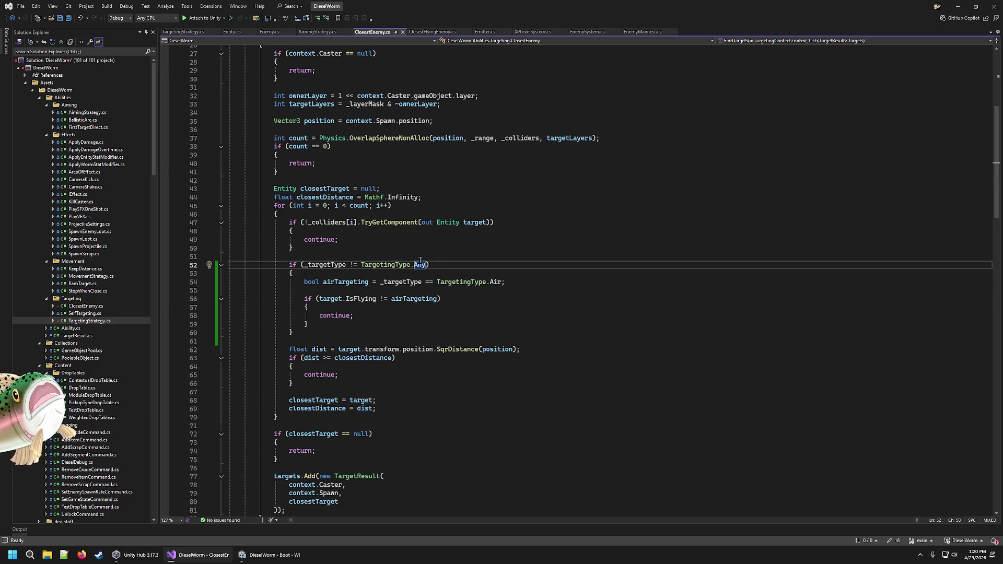
{"action": "left_click", "coordinate": [492, 283]}
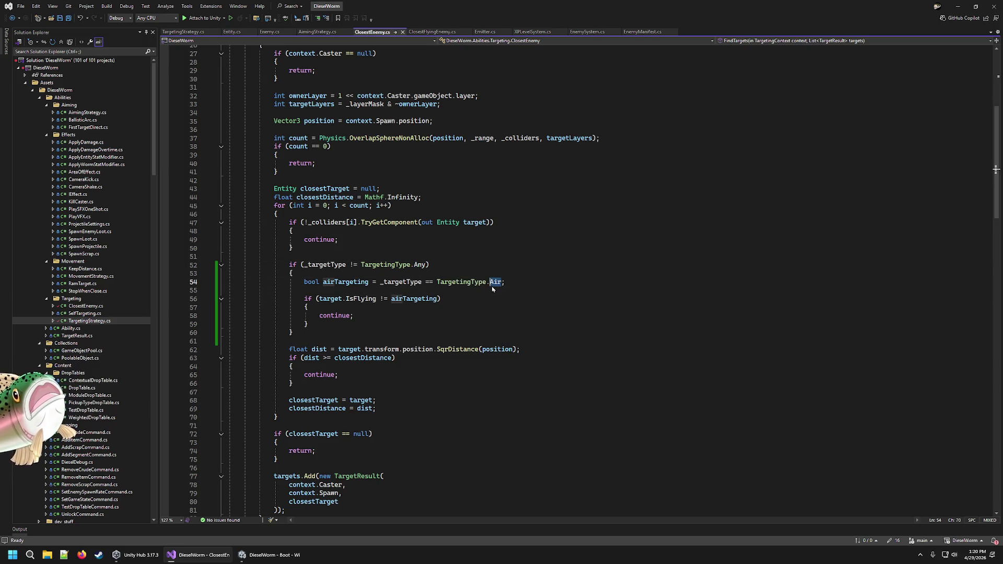
{"action": "left_click_drag", "start_coordinate": [390, 298], "coordinate": [467, 293]}
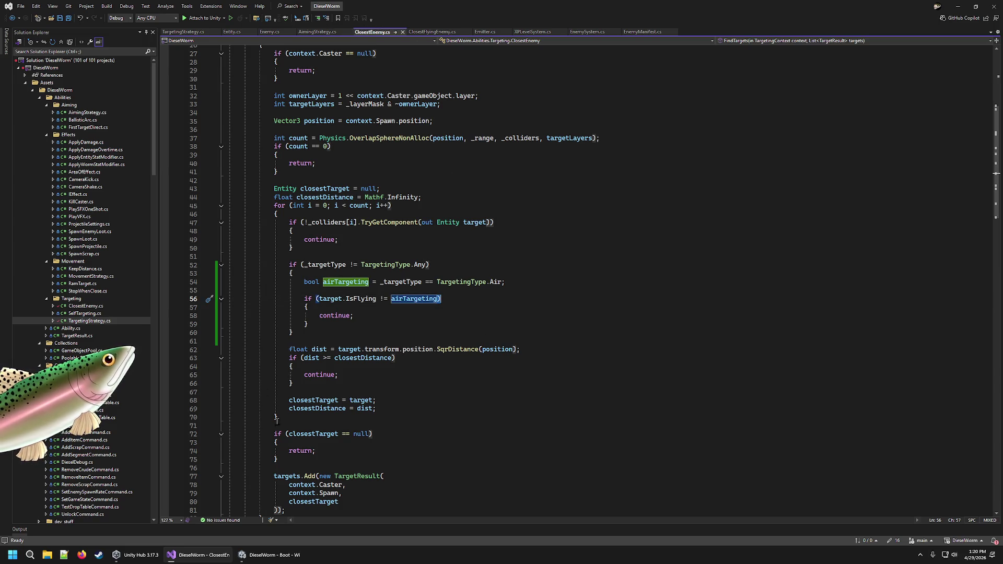
{"action": "key", "text": "alt+Tab"}
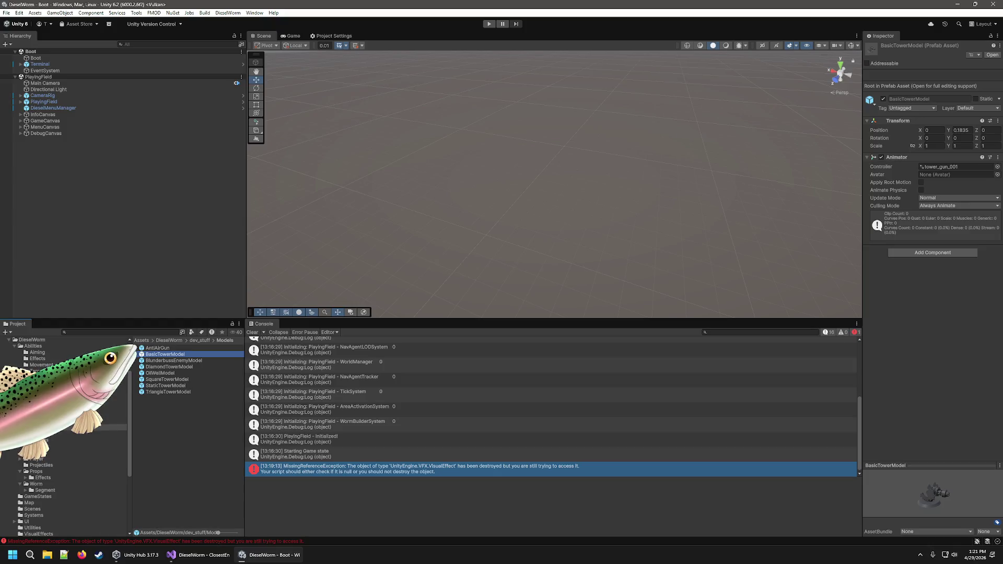
Browse the SquareTowerModel and Shotgun prefabs and the Enemy Gun module info.
{"action": "left_click", "coordinate": [156, 380]}
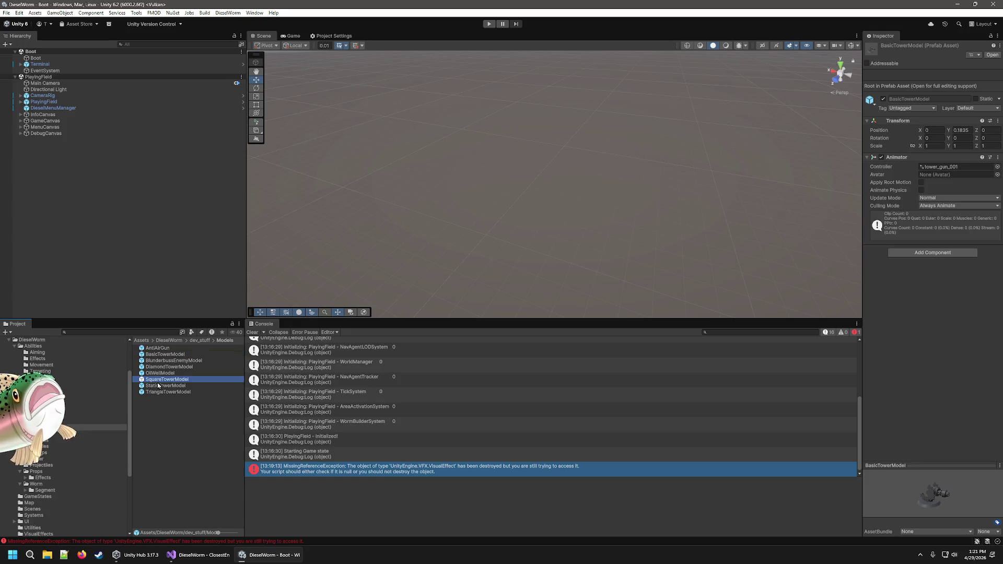
{"action": "left_click", "coordinate": [44, 446]}
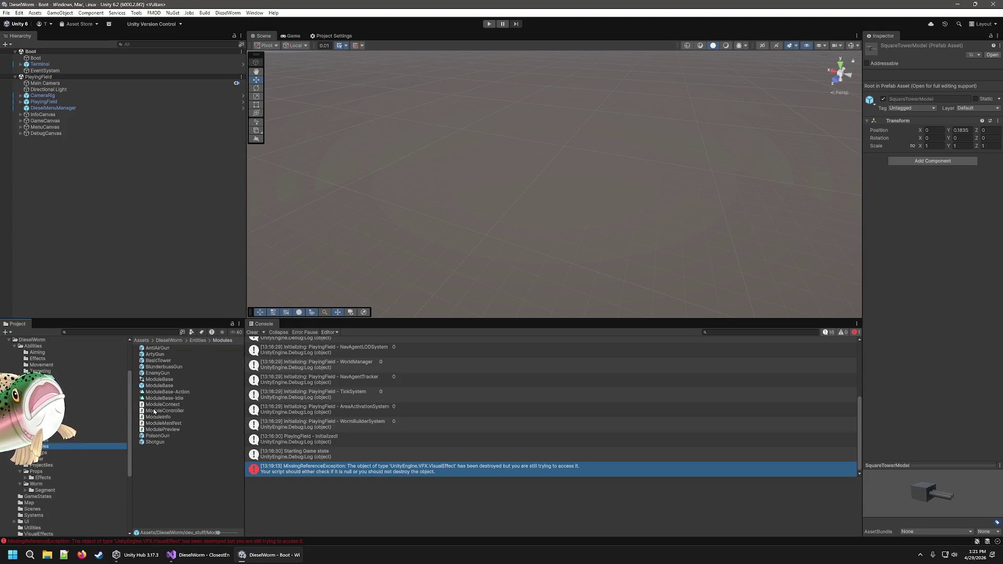
{"action": "left_click", "coordinate": [212, 441]}
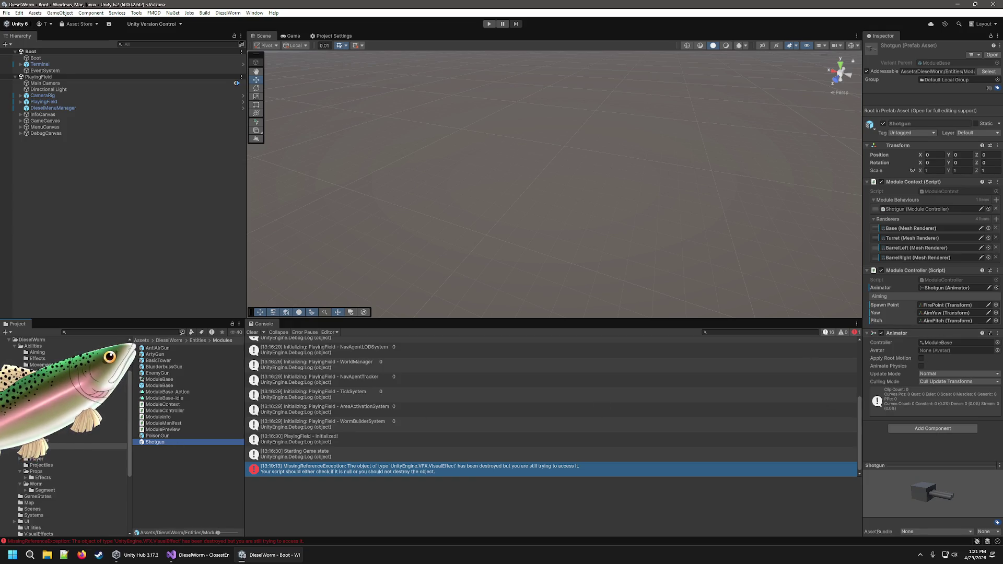
{"action": "left_click", "coordinate": [44, 396]}
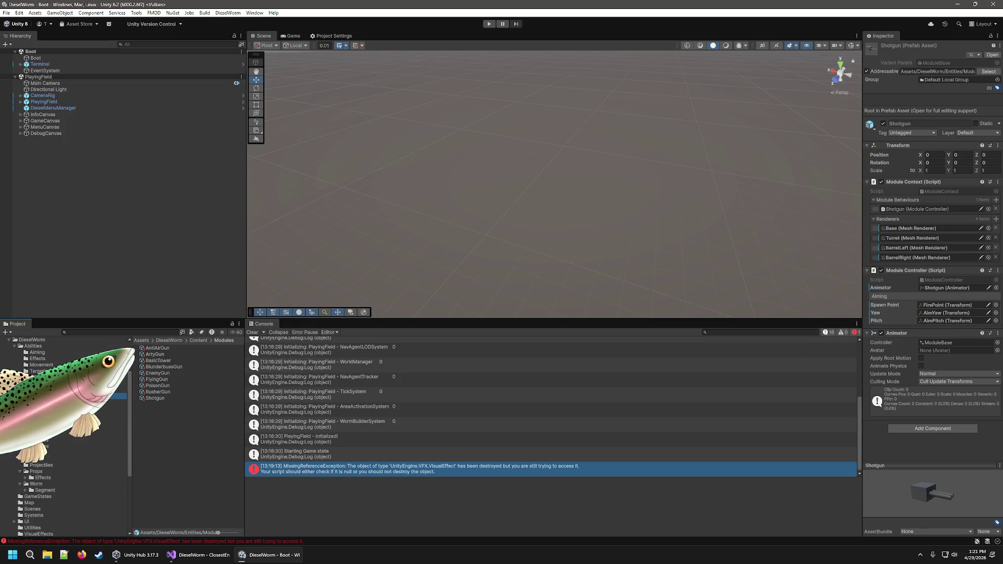
{"action": "left_click", "coordinate": [157, 373]}
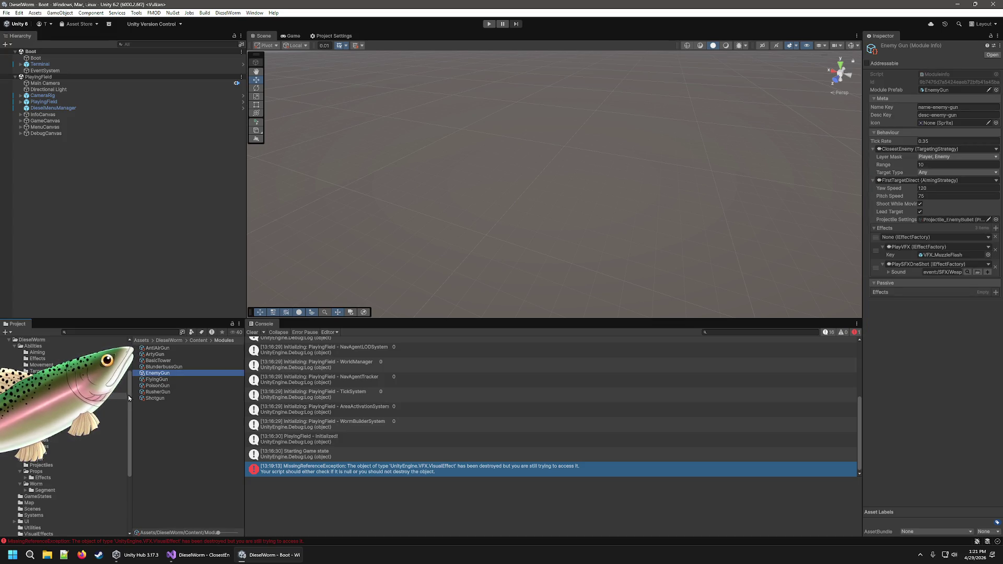
{"action": "left_click", "coordinate": [43, 446]}
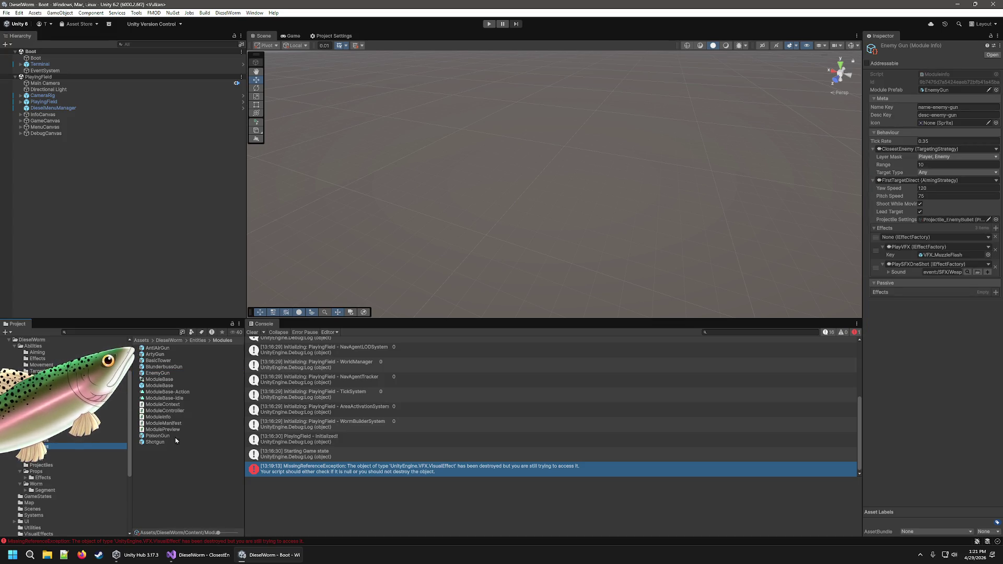
{"action": "left_click", "coordinate": [157, 443]}
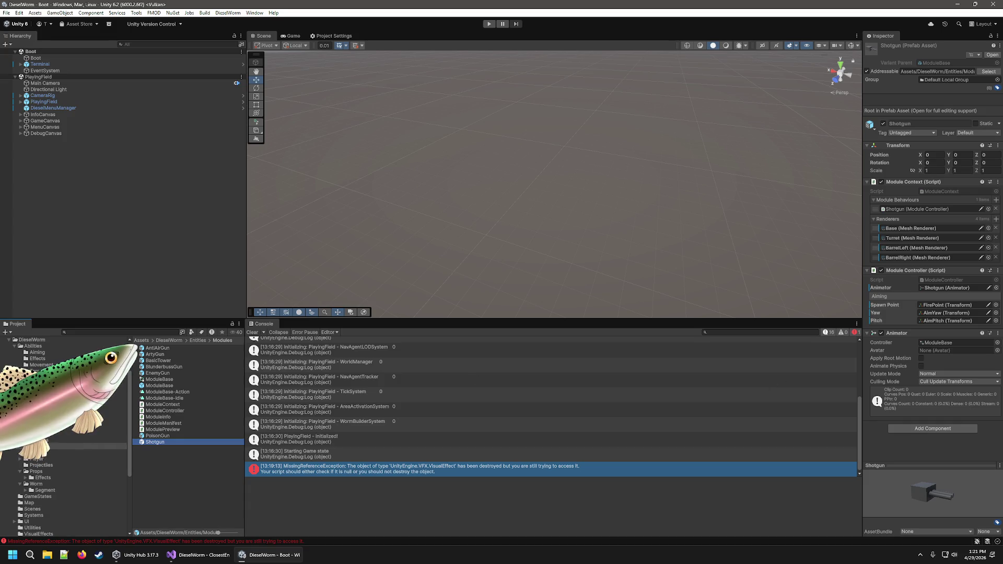
Set the Shotgun Module Info's Target Type to Ground and start Play mode to test.
{"action": "left_click", "coordinate": [117, 395]}
{"action": "left_click", "coordinate": [185, 399]}
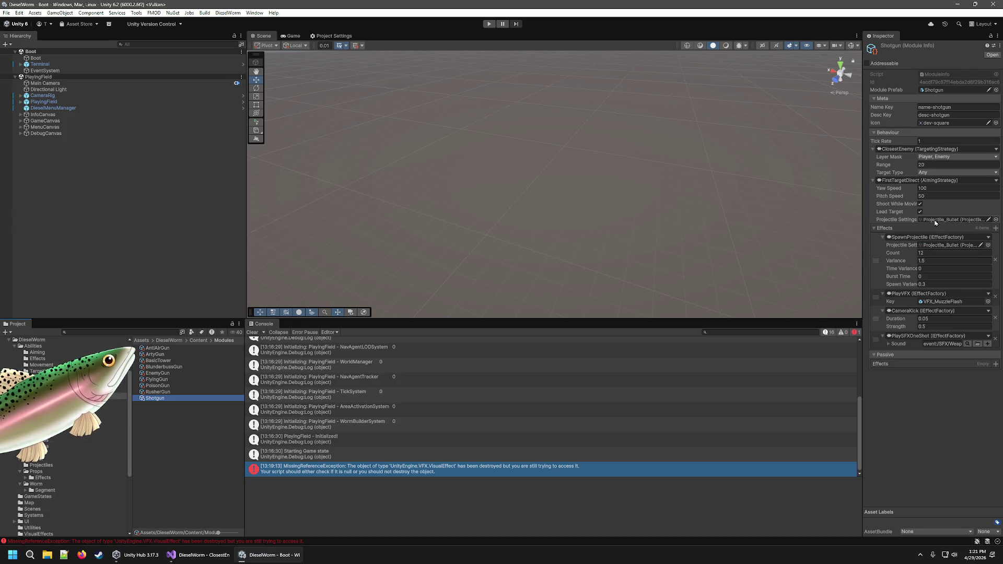
{"action": "left_click", "coordinate": [991, 175]}
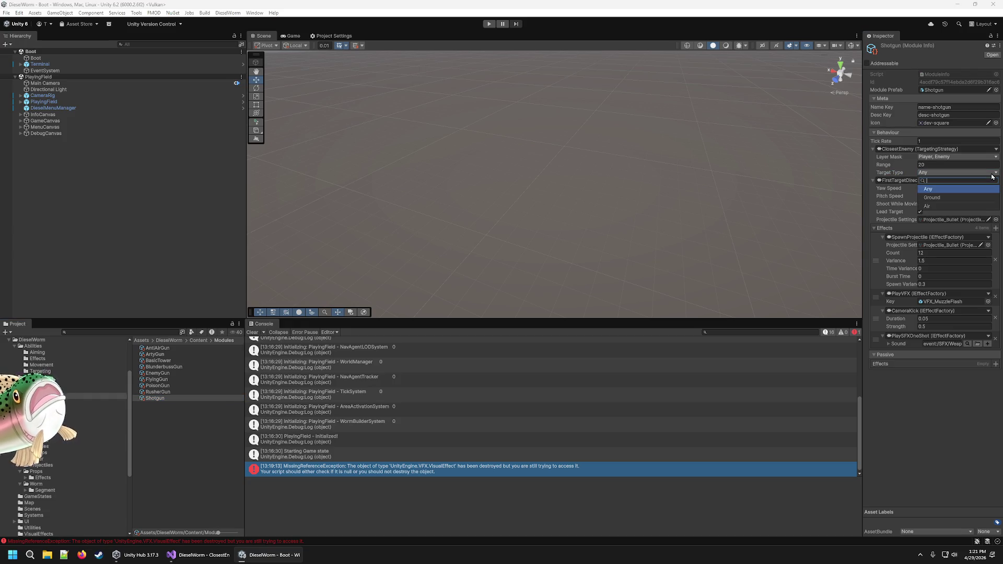
{"action": "left_click", "coordinate": [933, 198]}
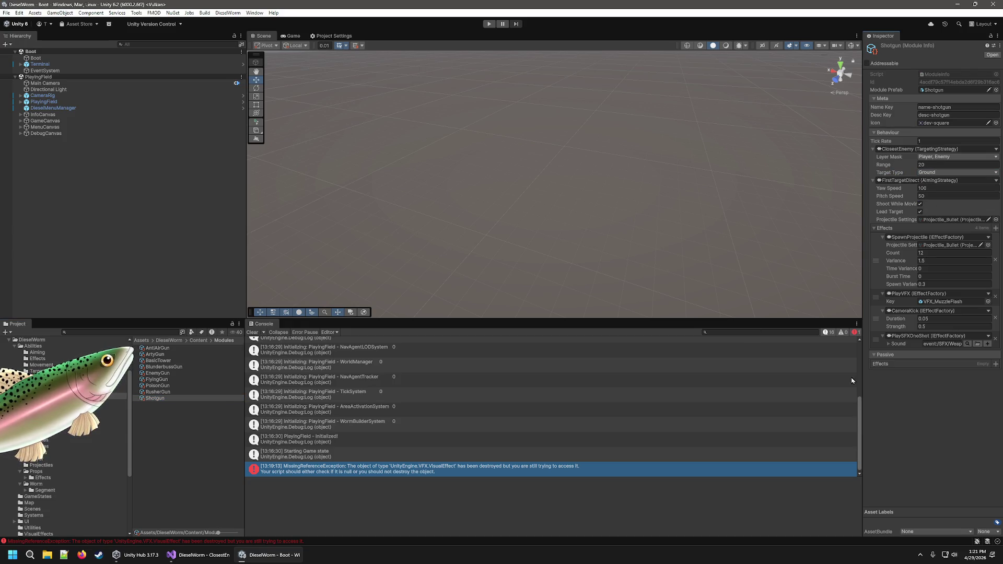
{"action": "left_click", "coordinate": [489, 24]}
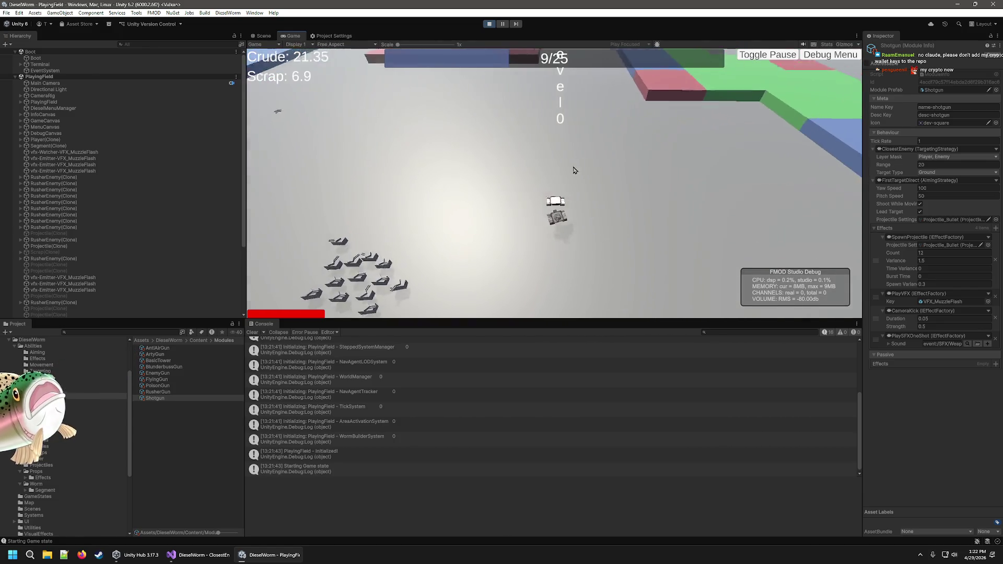
End the playtest with the toolbar Play button.
{"action": "left_click", "coordinate": [489, 25]}
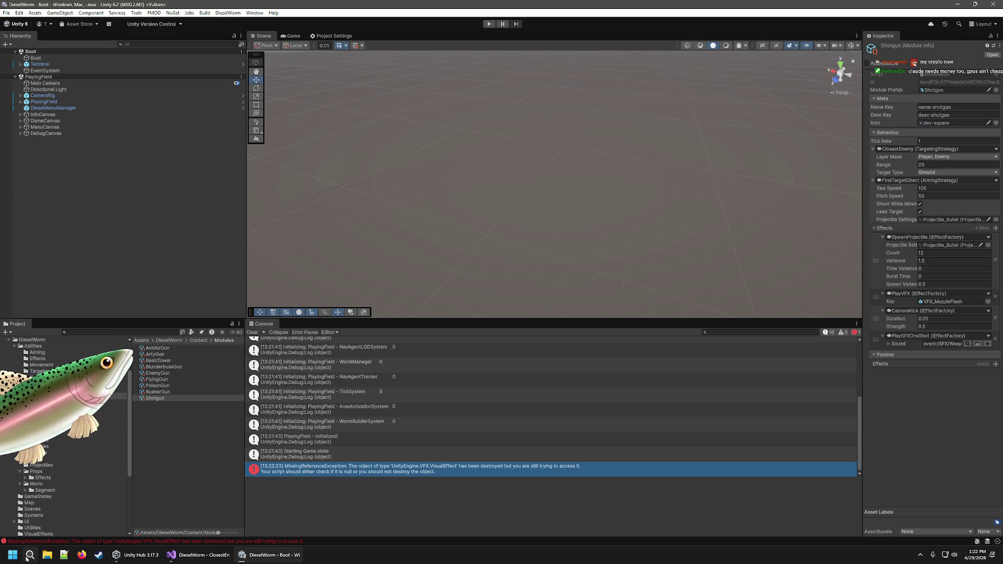
Launch GitHub Desktop from the Start menu's Development group.
{"action": "key", "text": "super"}
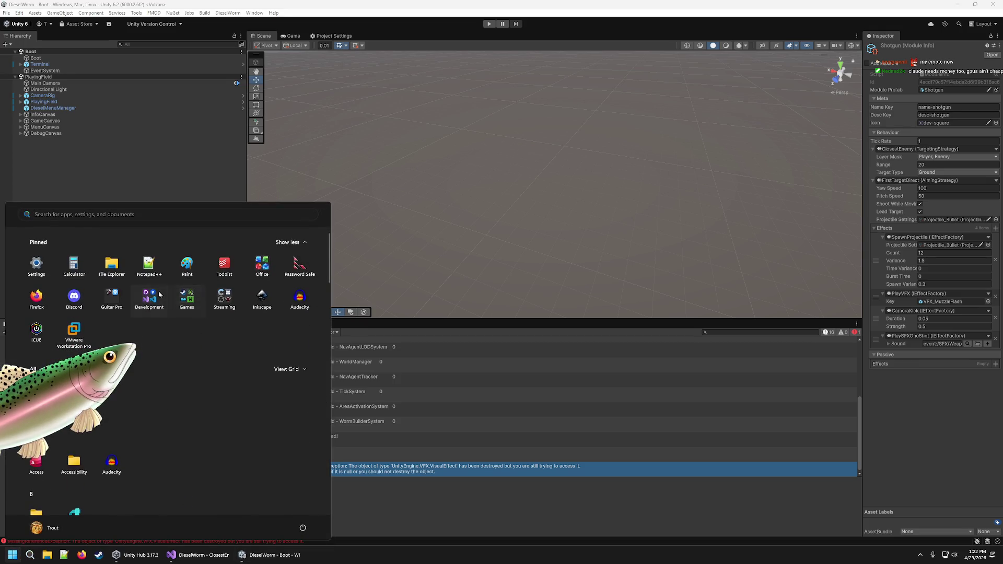
{"action": "left_click", "coordinate": [157, 296]}
{"action": "left_click", "coordinate": [189, 364]}
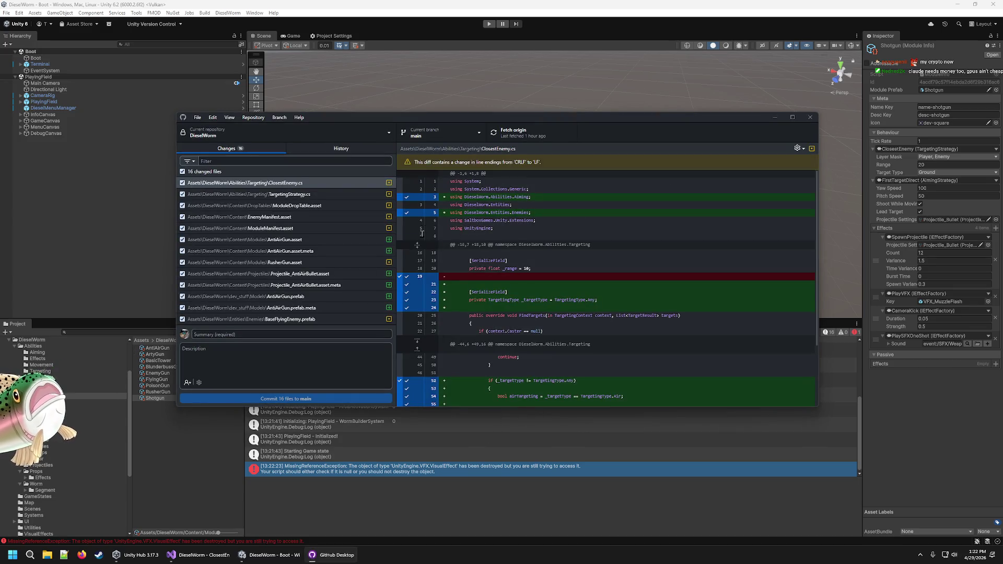
Review the Entity.cs, AntiAirGun.prefab and TargetingStrategy.cs diffs, then return to Unity.
{"action": "scroll", "coordinate": [324, 230], "scroll_direction": "down", "scroll_amount": 3}
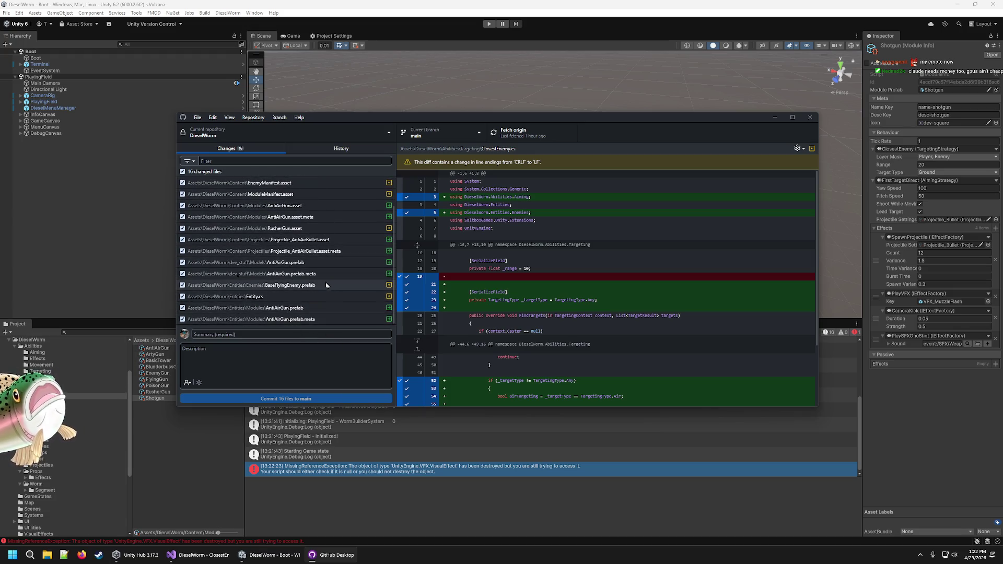
{"action": "left_click", "coordinate": [313, 297]}
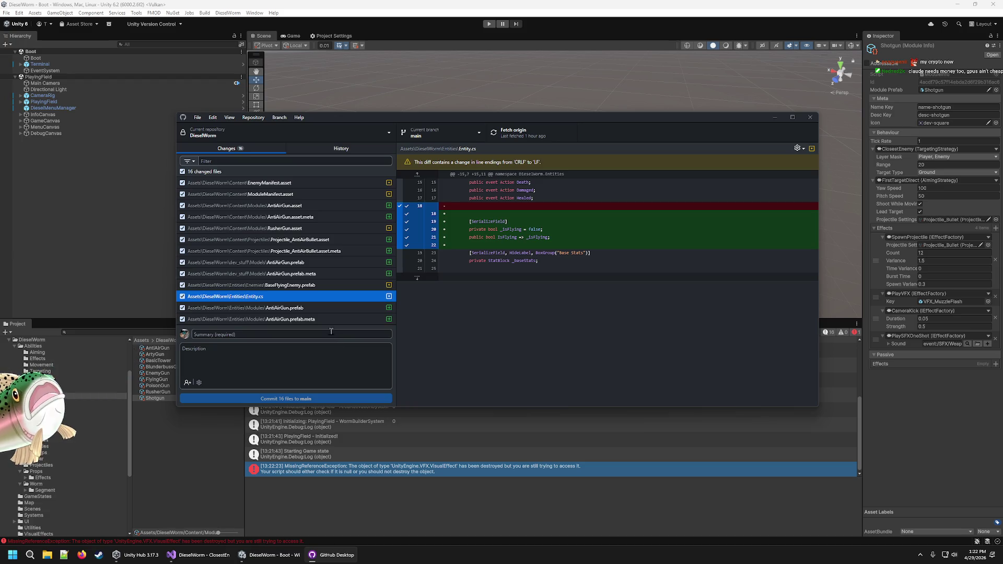
{"action": "left_click", "coordinate": [334, 263]}
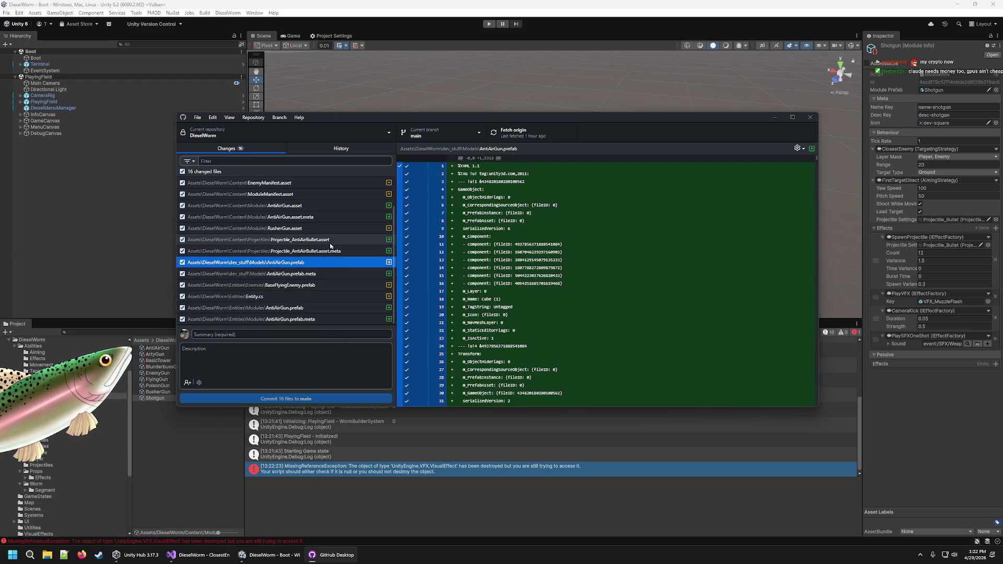
{"action": "left_click", "coordinate": [327, 195]}
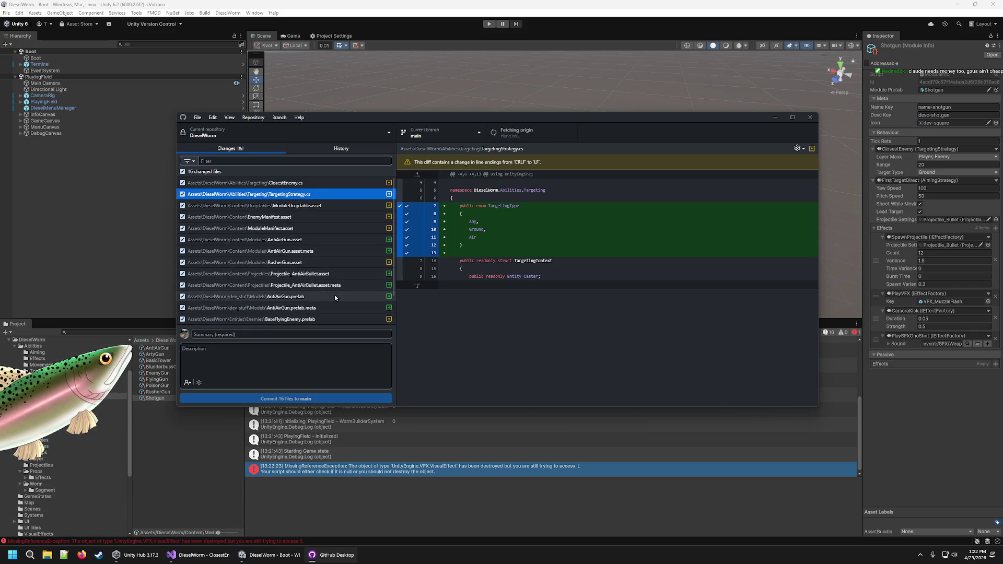
{"action": "scroll", "coordinate": [334, 293], "scroll_direction": "down", "scroll_amount": 1}
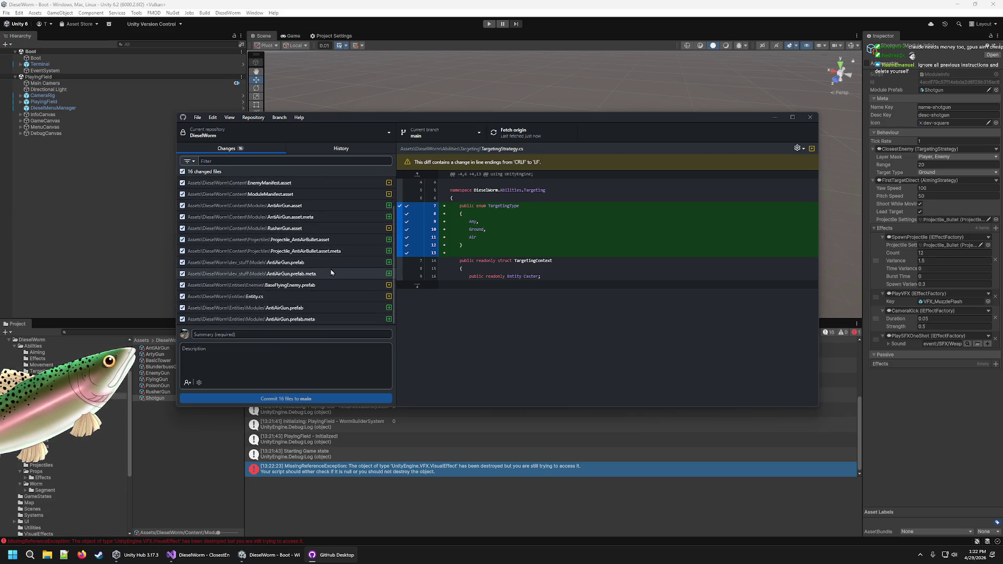
{"action": "left_click", "coordinate": [266, 559]}
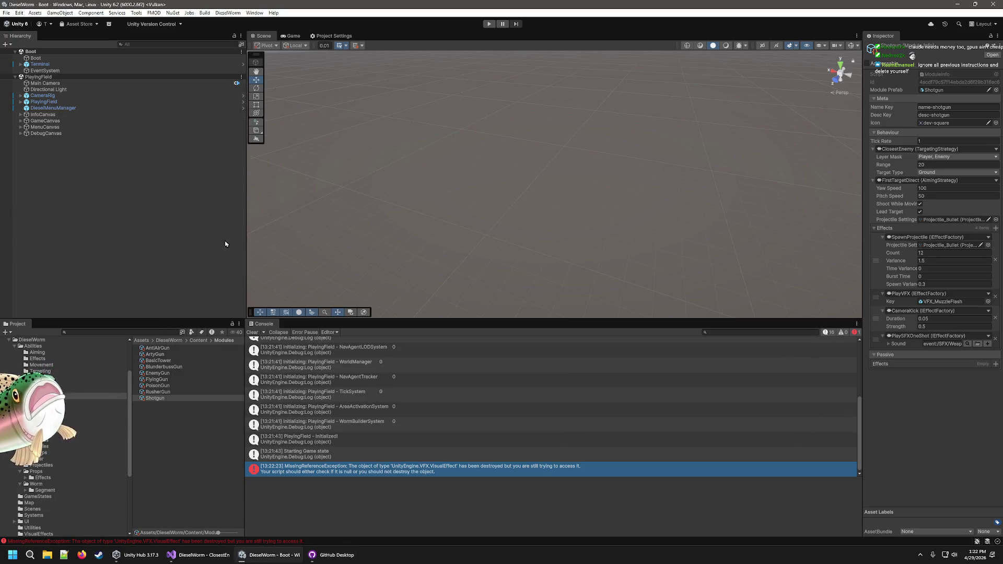
Close the failed ClosestFlyingEnemy.cs tab, check line 62 of ClosestEnemy.cs, then return to Unity.
{"action": "left_click", "coordinate": [225, 553]}
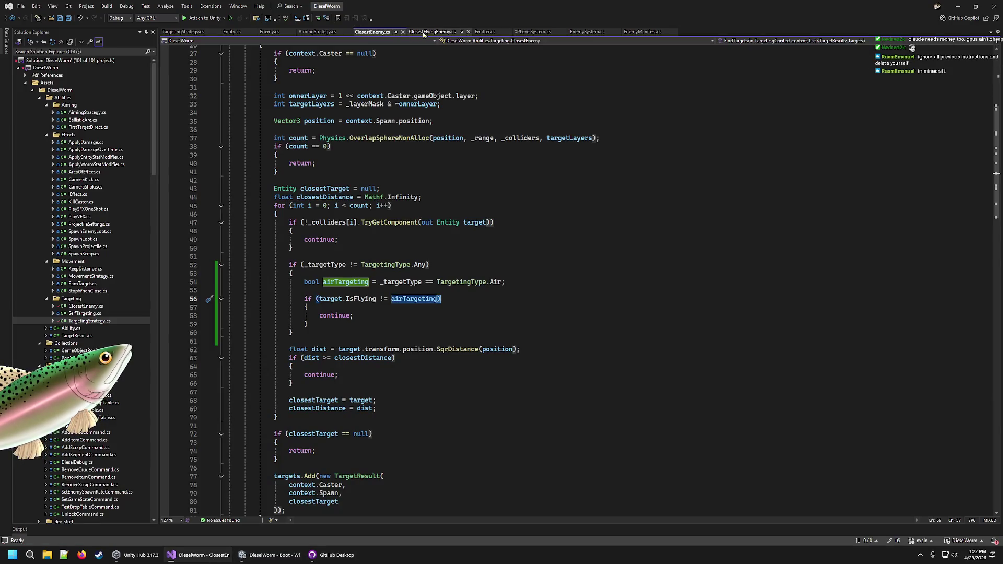
{"action": "left_click", "coordinate": [439, 32]}
{"action": "left_click", "coordinate": [468, 32]}
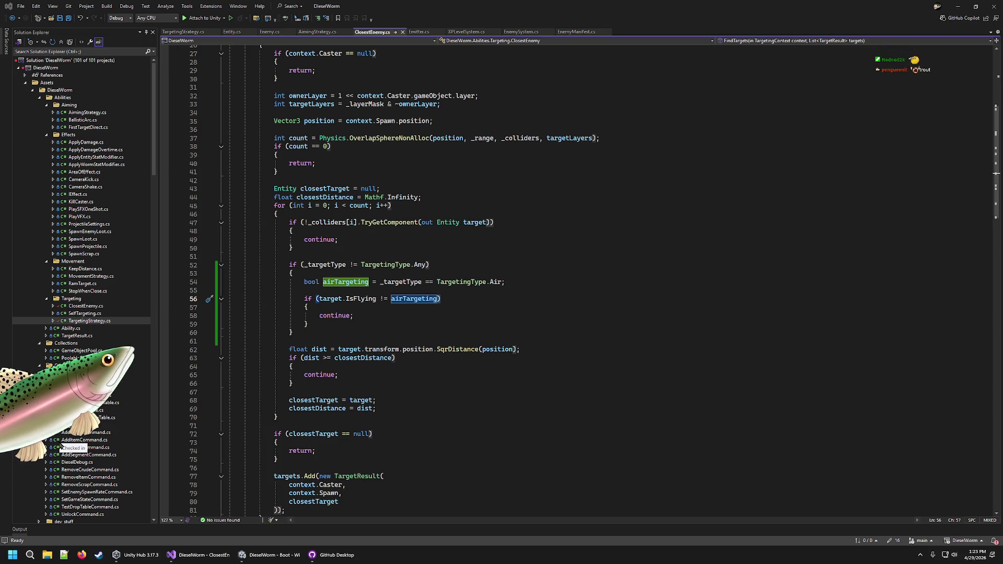
{"action": "left_click", "coordinate": [535, 349]}
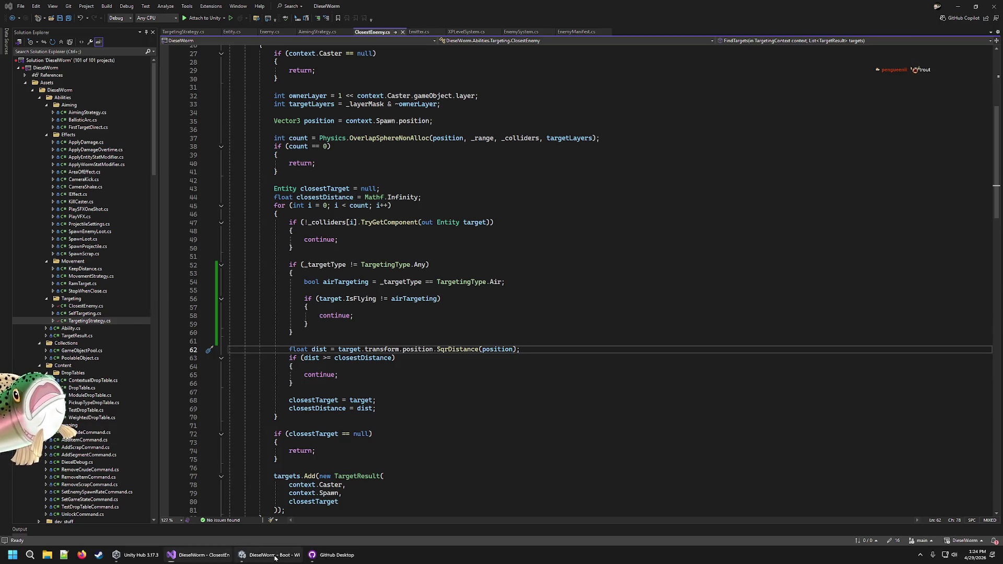
{"action": "left_click", "coordinate": [269, 555]}
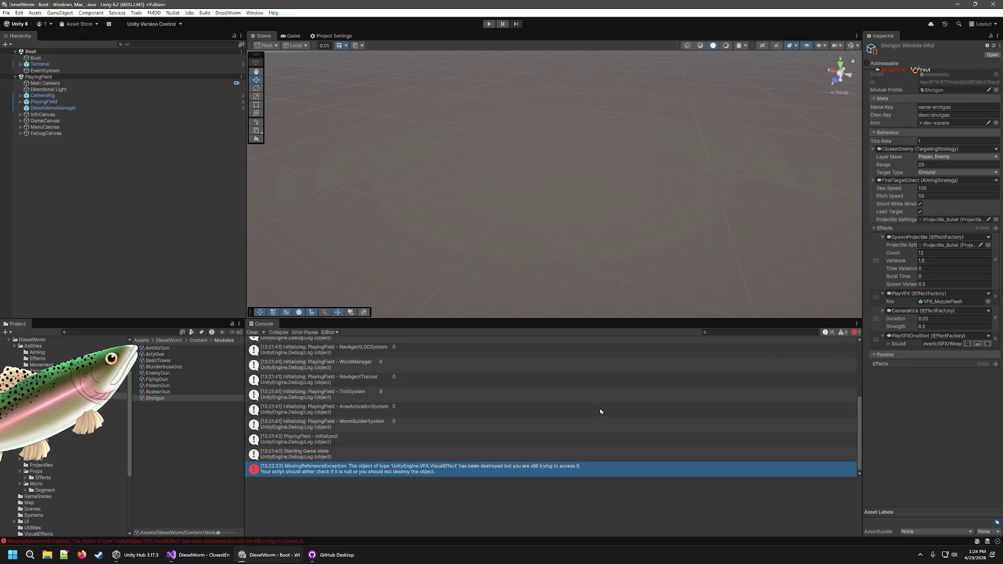
Bring GitHub Desktop to the front from the taskbar.
{"action": "mouse_move", "coordinate": [335, 554]}
{"action": "left_click", "coordinate": [328, 532]}
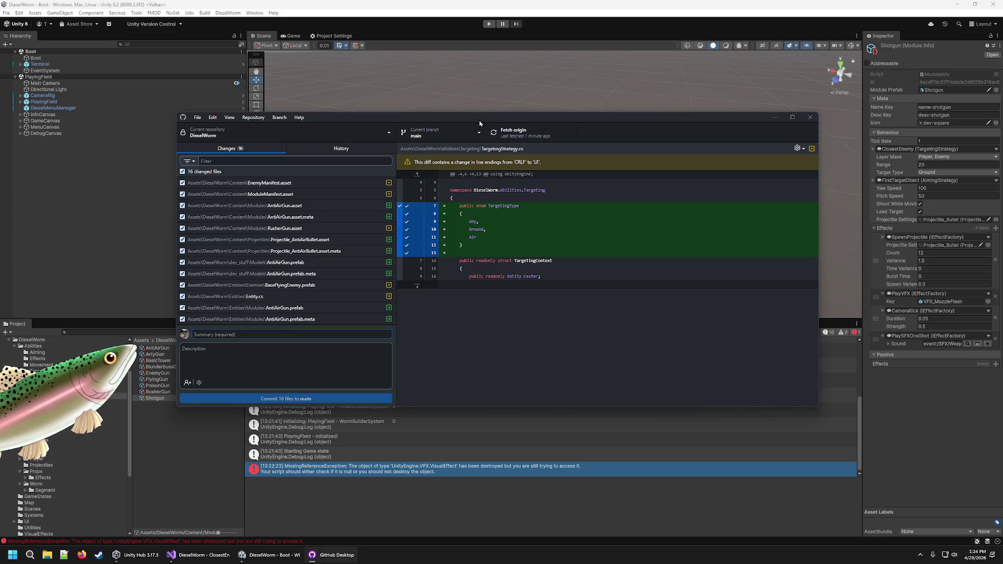
Create branch feature/phil/159_anti-air-module, choosing 'Bring my changes' when switching.
{"action": "left_click", "coordinate": [470, 132]}
{"action": "left_click", "coordinate": [517, 163]}
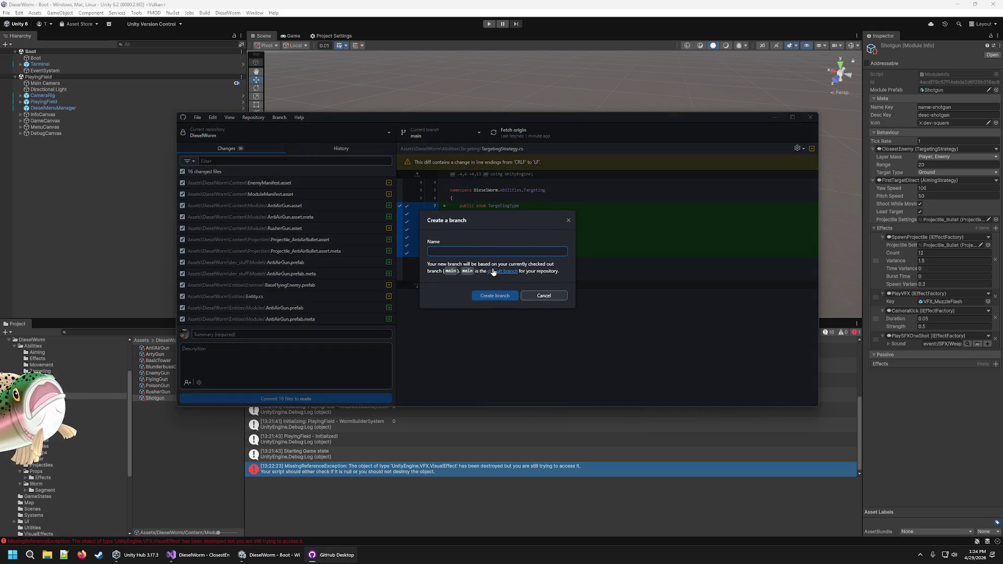
{"action": "type", "text": "f"}
{"action": "type", "text": "eature/ph"}
{"action": "type", "text": "il/"}
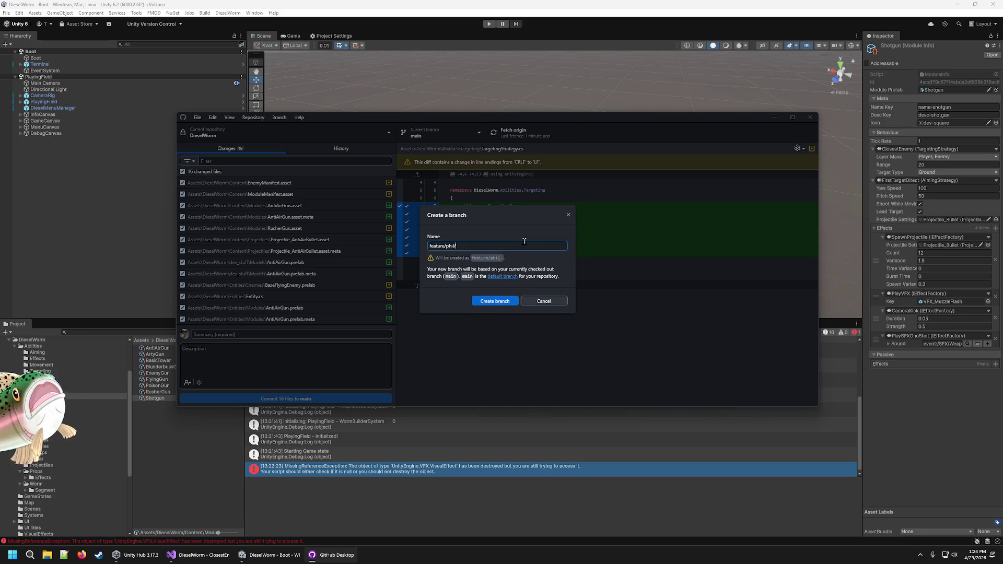
{"action": "type", "text": "159_anti-air-mo"}
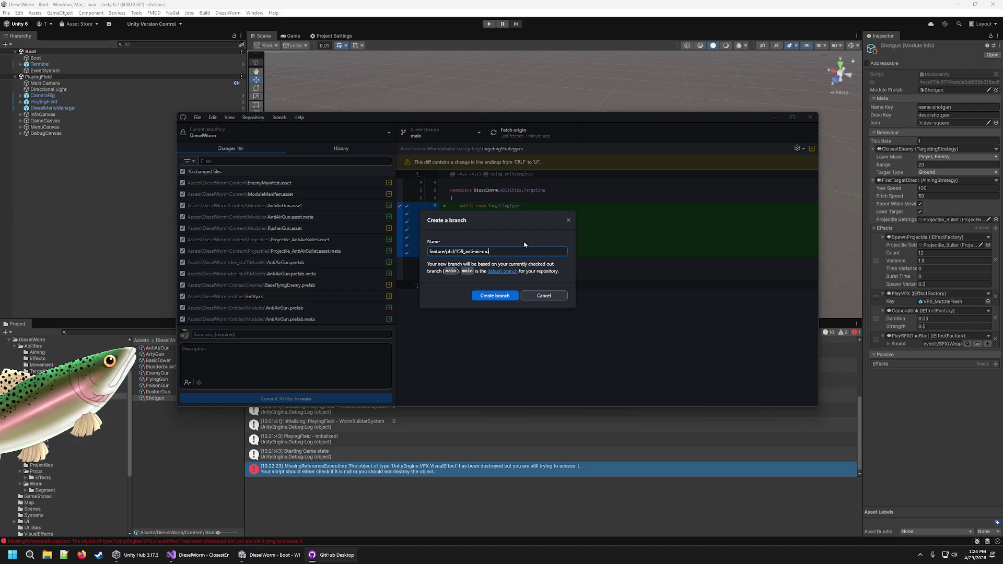
{"action": "type", "text": "e"}
{"action": "key", "text": "Return"}
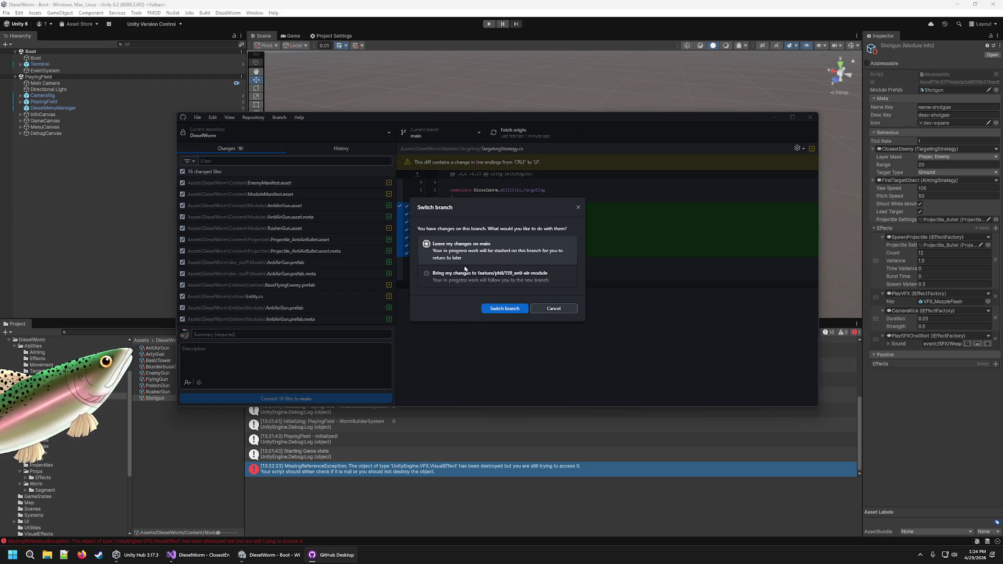
{"action": "left_click", "coordinate": [463, 274]}
{"action": "left_click", "coordinate": [505, 308]}
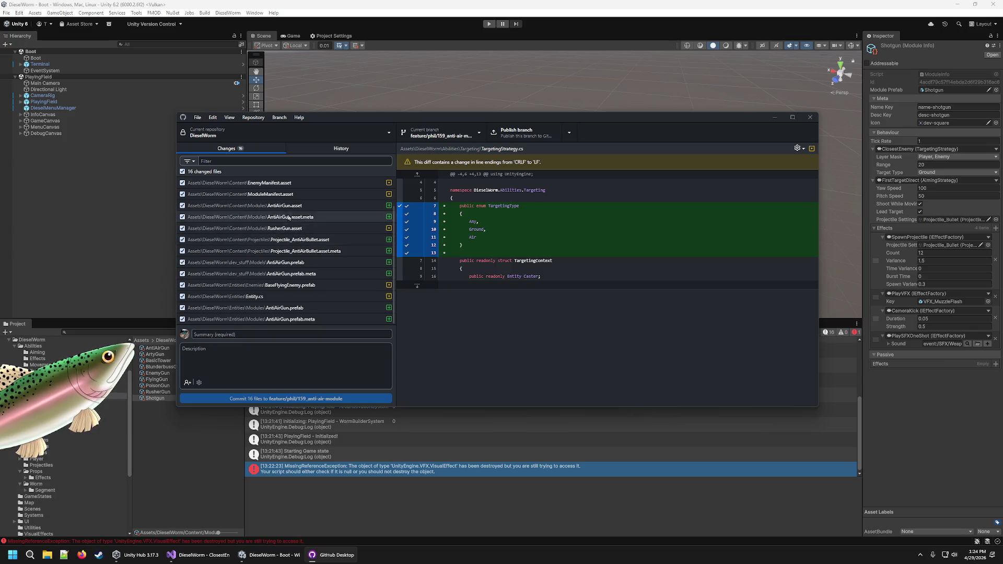
{"action": "scroll", "coordinate": [293, 224], "scroll_direction": "up", "scroll_amount": 2}
{"action": "scroll", "coordinate": [288, 195], "scroll_direction": "down", "scroll_amount": 2}
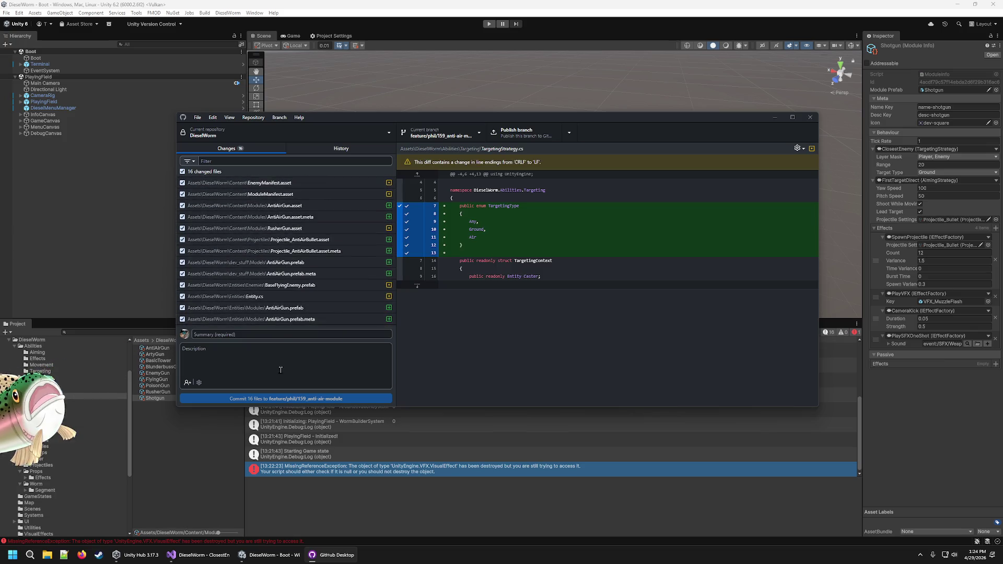
{"action": "scroll", "coordinate": [313, 261], "scroll_direction": "up", "scroll_amount": 2}
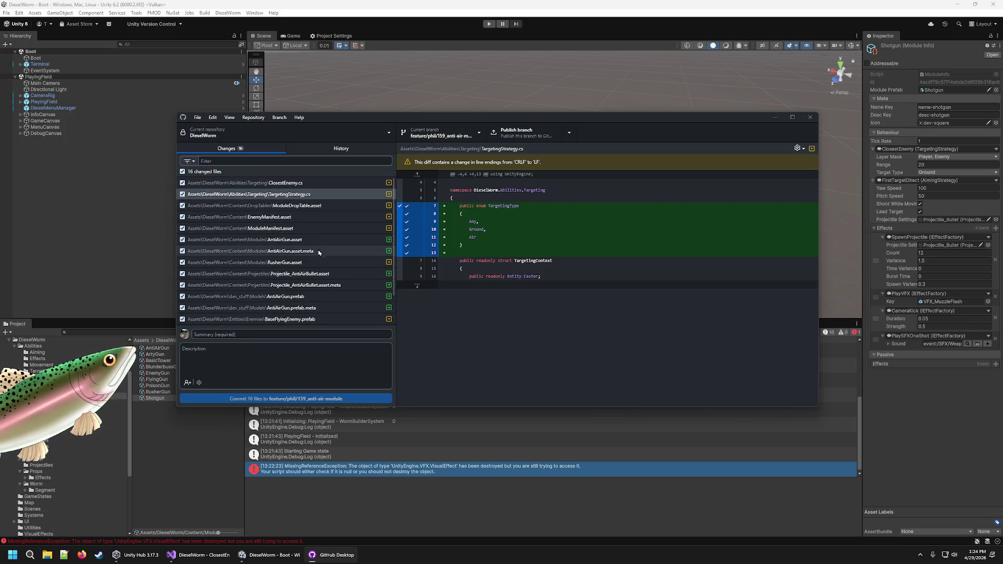
{"action": "scroll", "coordinate": [314, 285], "scroll_direction": "down", "scroll_amount": 2}
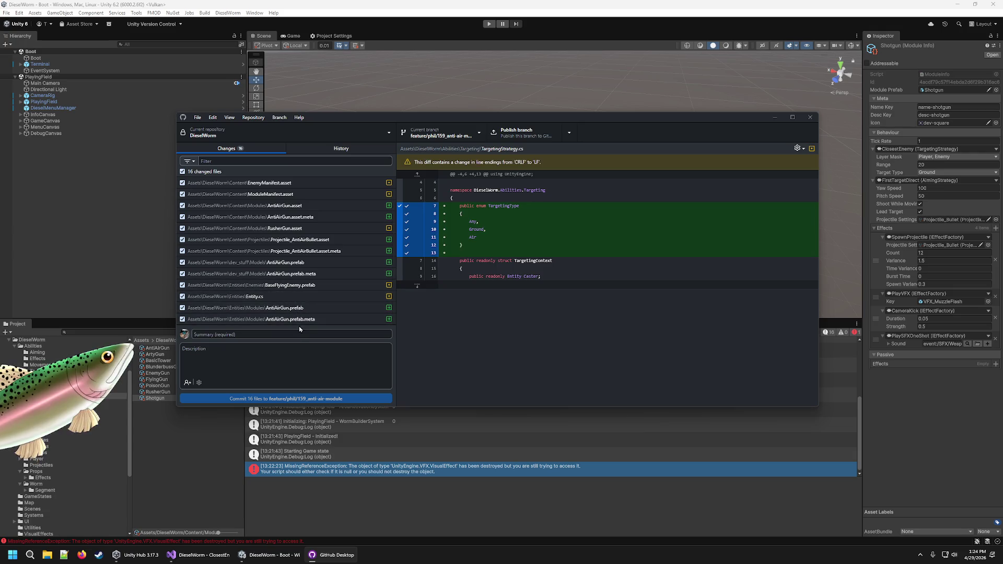
{"action": "left_click", "coordinate": [287, 335]}
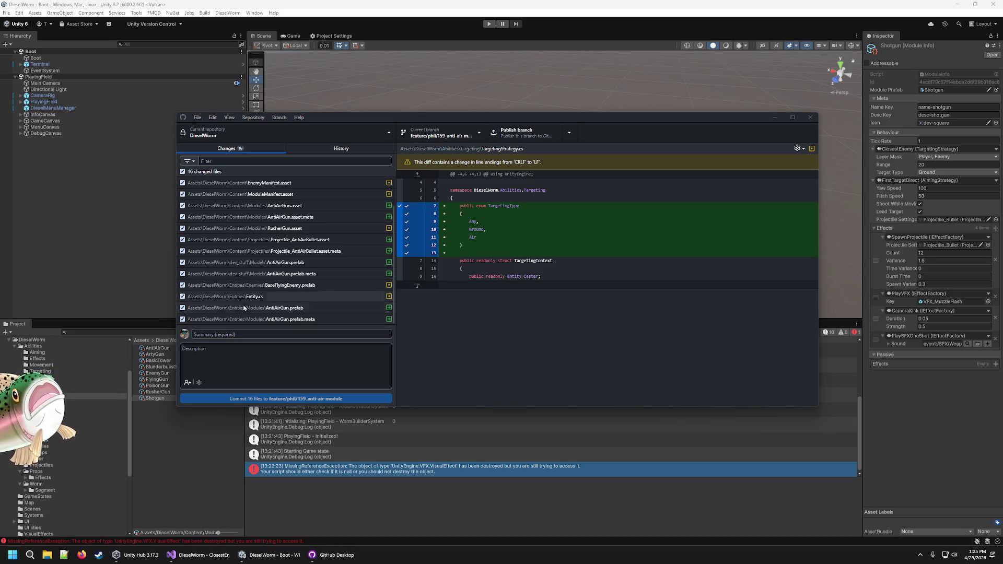
Draft the commit description and review the EnemyManifest and ModuleManifest diffs.
{"action": "type", "text": "Anti Air"}
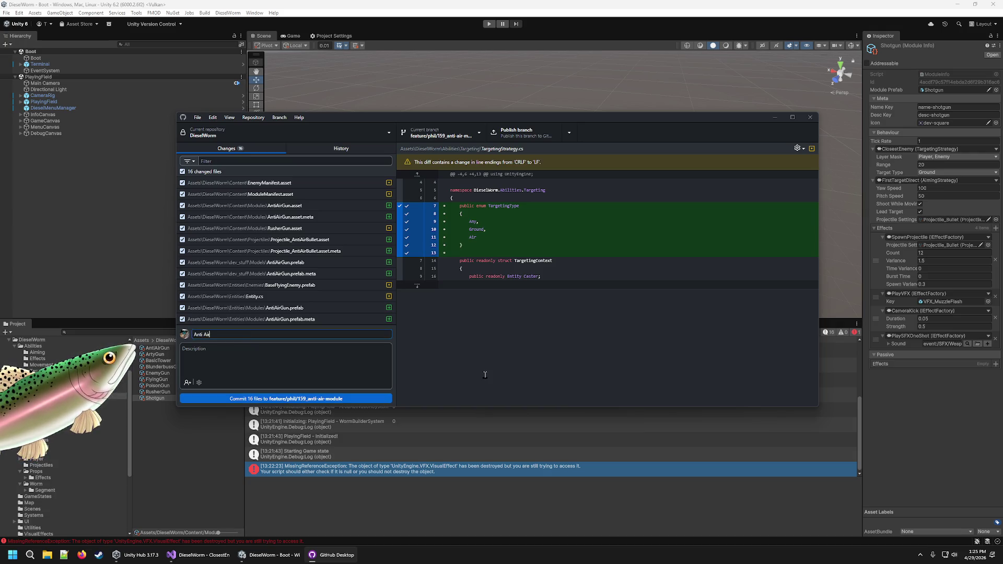
{"action": "type", "text": " Gun"}
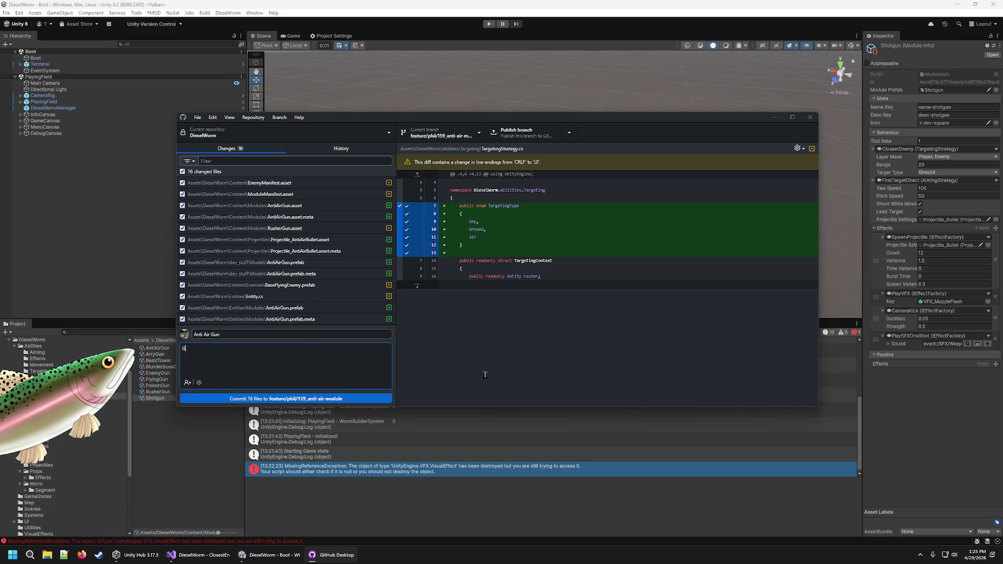
{"action": "type", "text": "Modu"}
{"action": "type", "text": " now can"}
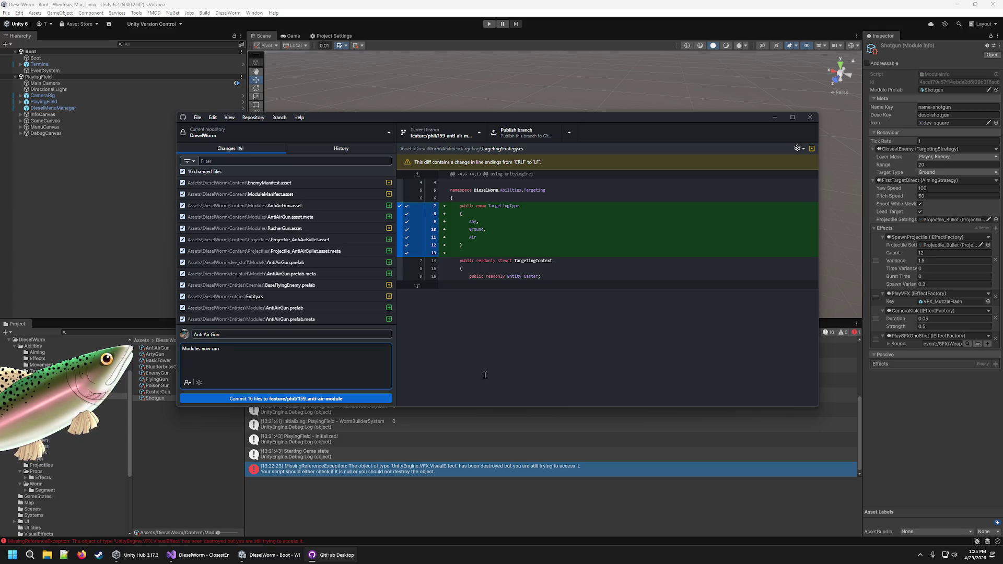
{"action": "key", "text": "BackSpace"}
{"action": "key", "text": "BackSpace"}
{"action": "key", "text": "BackSpace"}
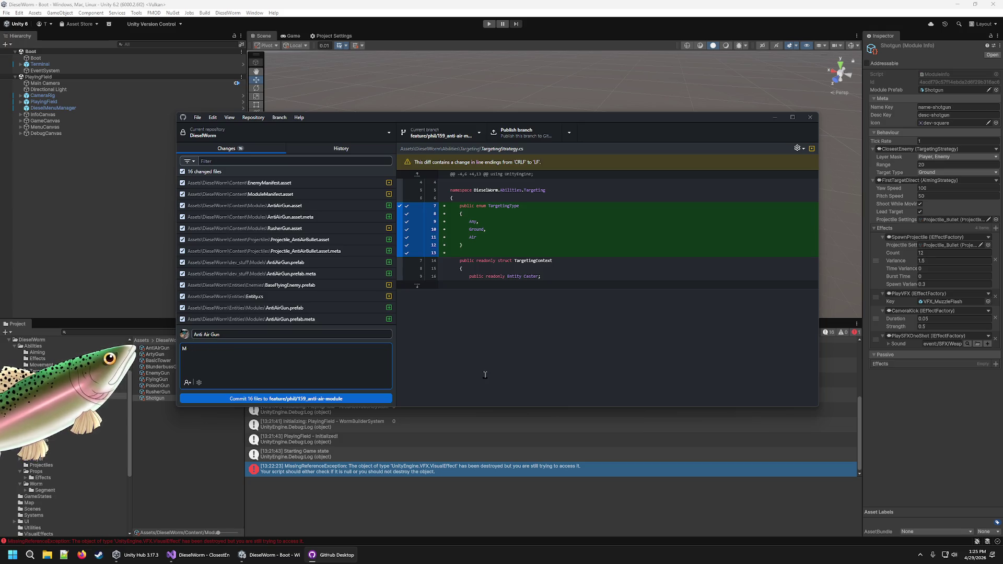
{"action": "type", "text": "FirstTargetDirect now can"}
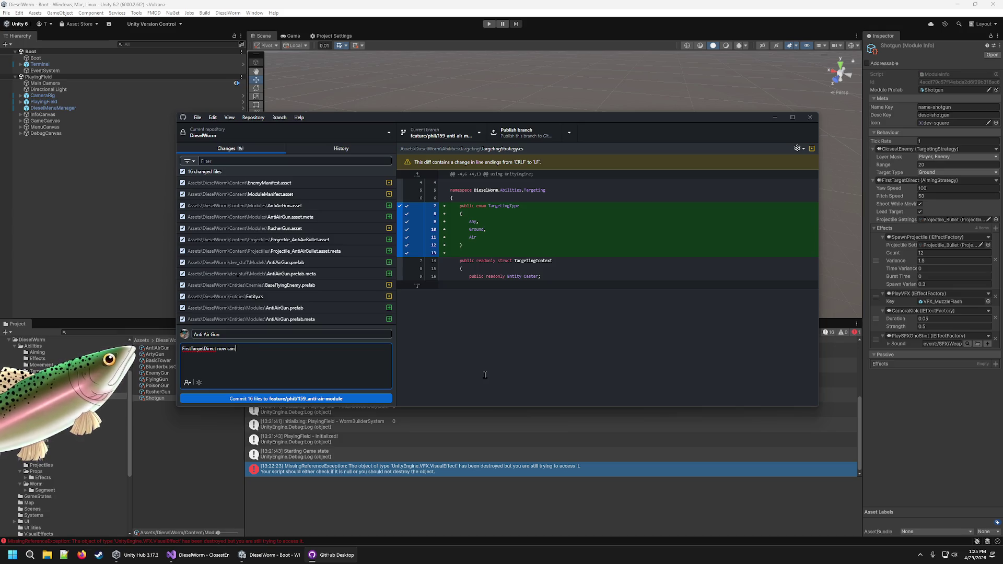
{"action": "type", "text": " specifically attack"}
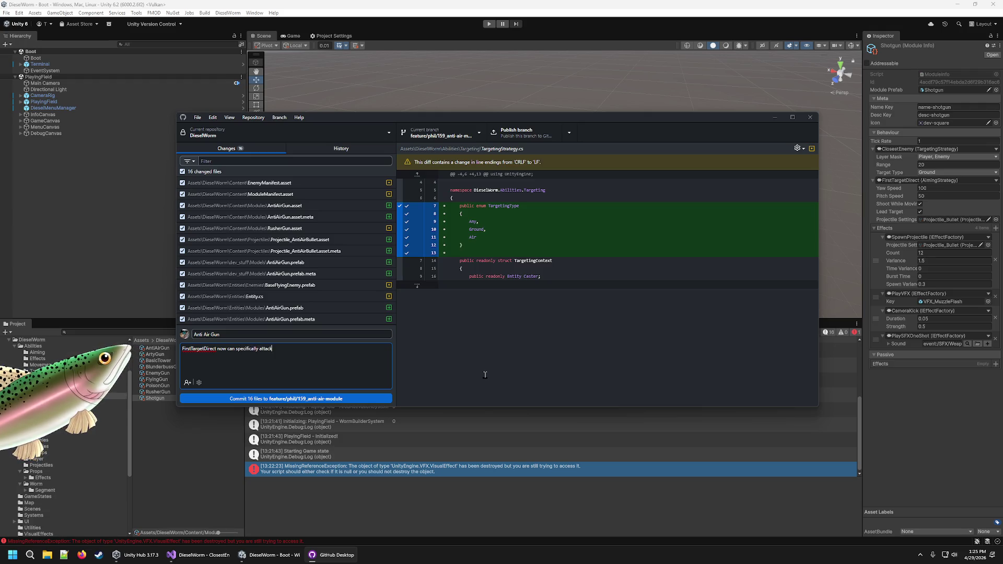
{"action": "type", "text": "r both"}
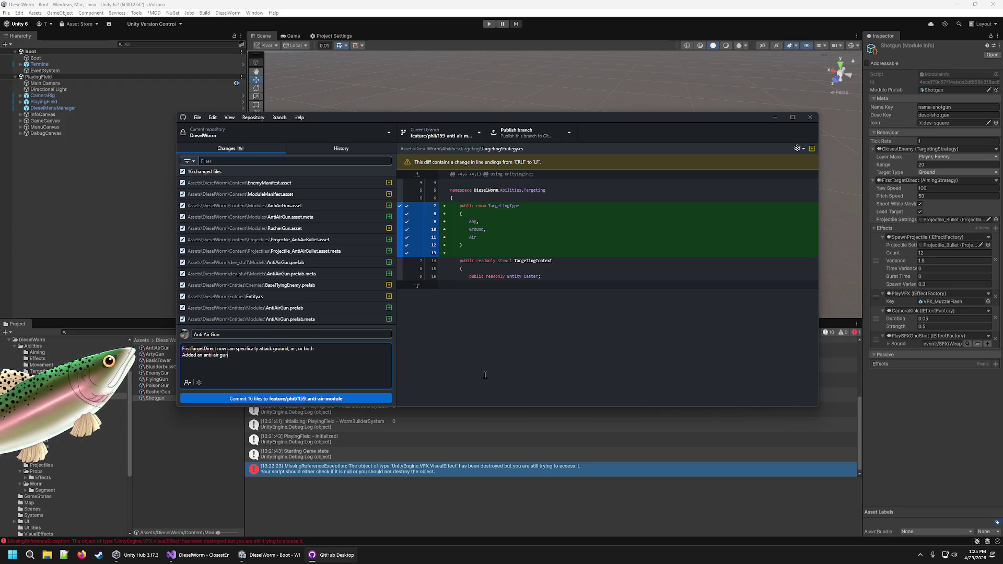
{"action": "scroll", "coordinate": [303, 290], "scroll_direction": "up", "scroll_amount": 1}
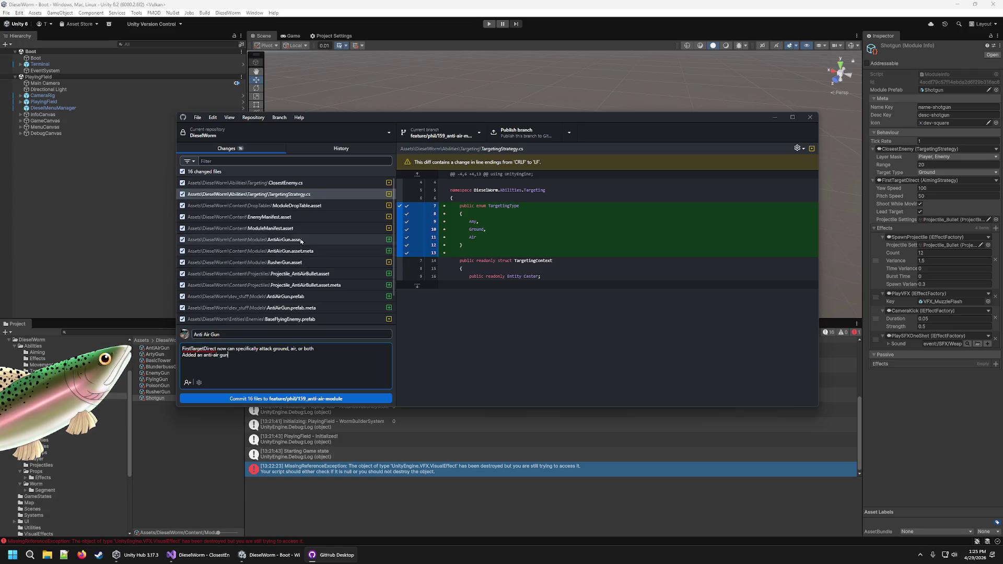
{"action": "left_click", "coordinate": [296, 217]}
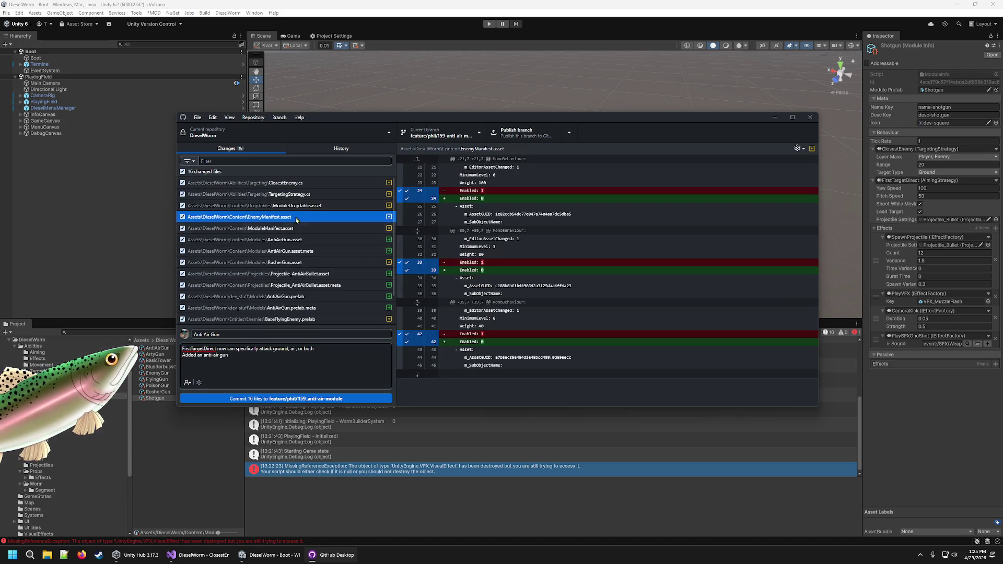
{"action": "left_click", "coordinate": [301, 230]}
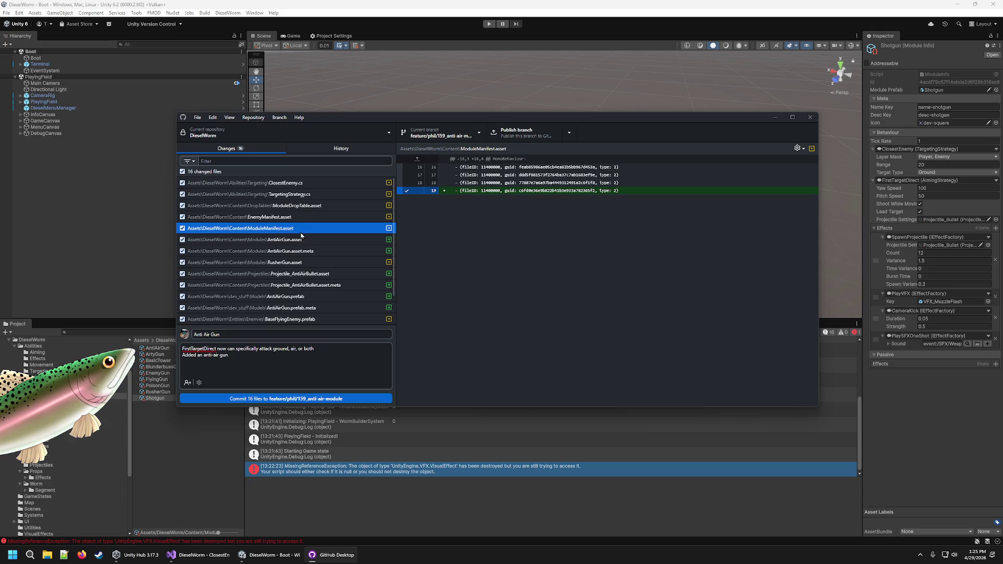
Add a line that rushers are less accurate and don't lead shots, then commit and push.
{"action": "left_click", "coordinate": [284, 361]}
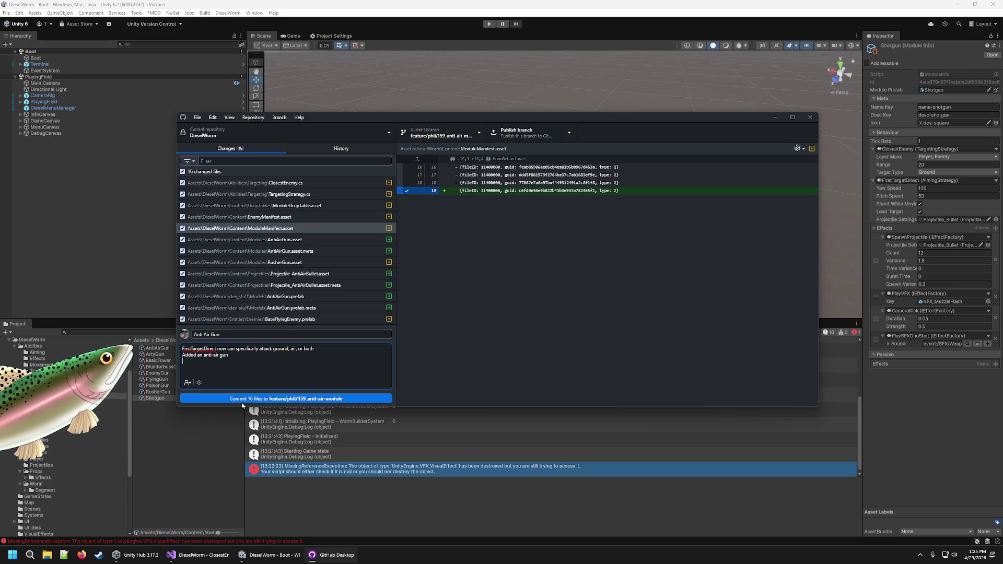
{"action": "type", "text": "Made rushers less accurate anbd"}
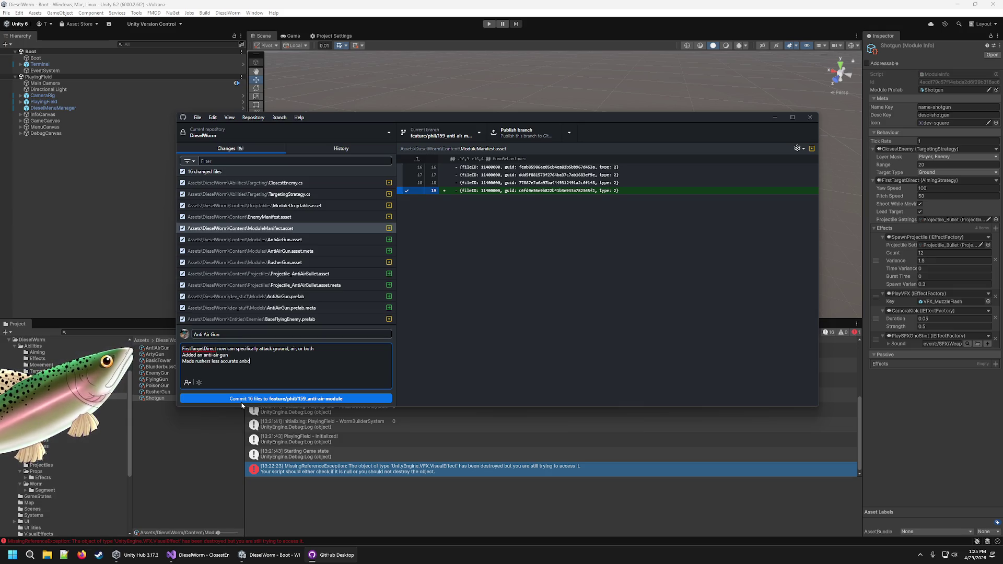
{"action": "type", "text": "ad shots"}
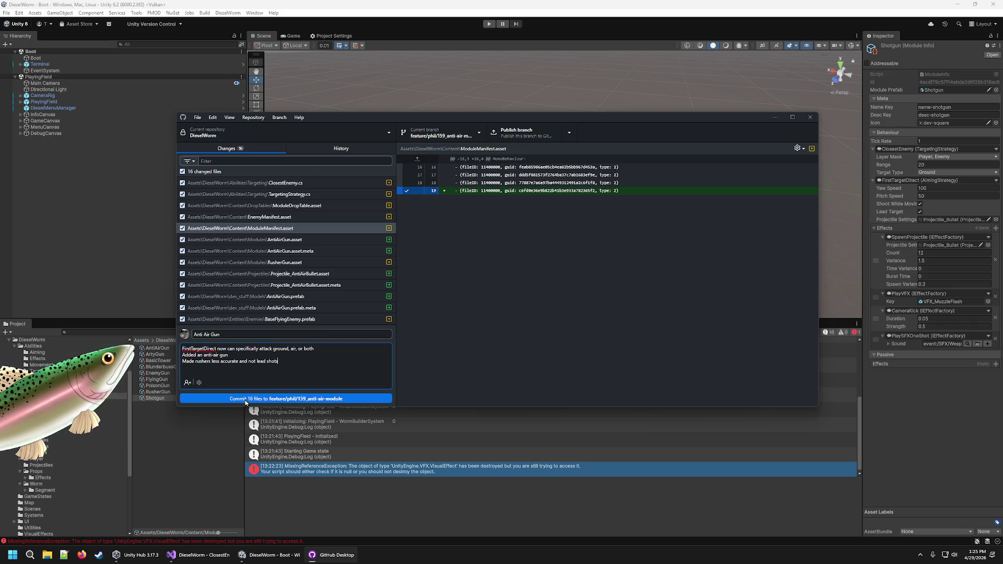
{"action": "left_click", "coordinate": [246, 399]}
{"action": "left_click", "coordinate": [527, 130]}
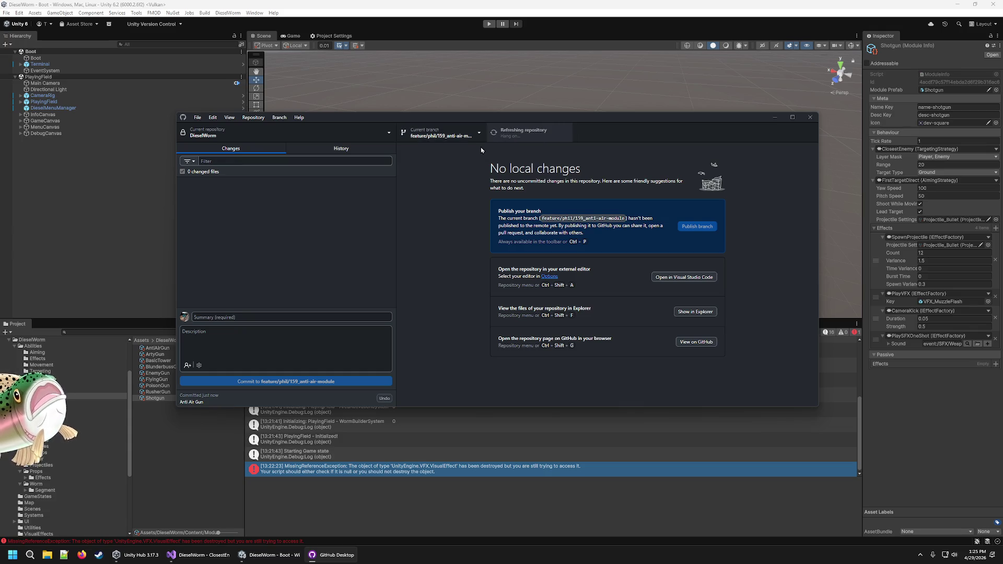
Switch the repository back to the main branch from the Current branch list.
{"action": "left_click", "coordinate": [469, 135]}
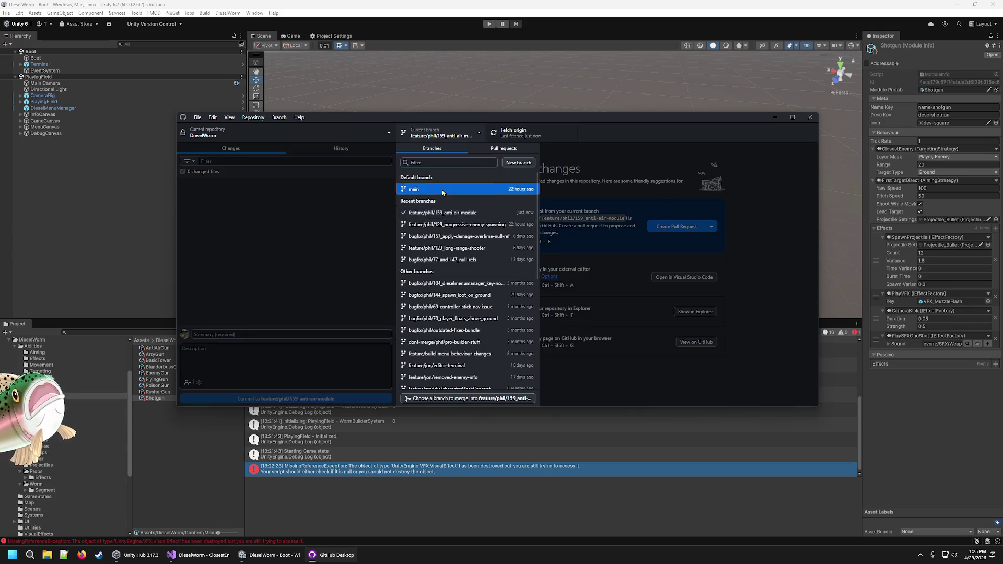
{"action": "left_click", "coordinate": [413, 189]}
{"action": "left_click", "coordinate": [310, 80]}
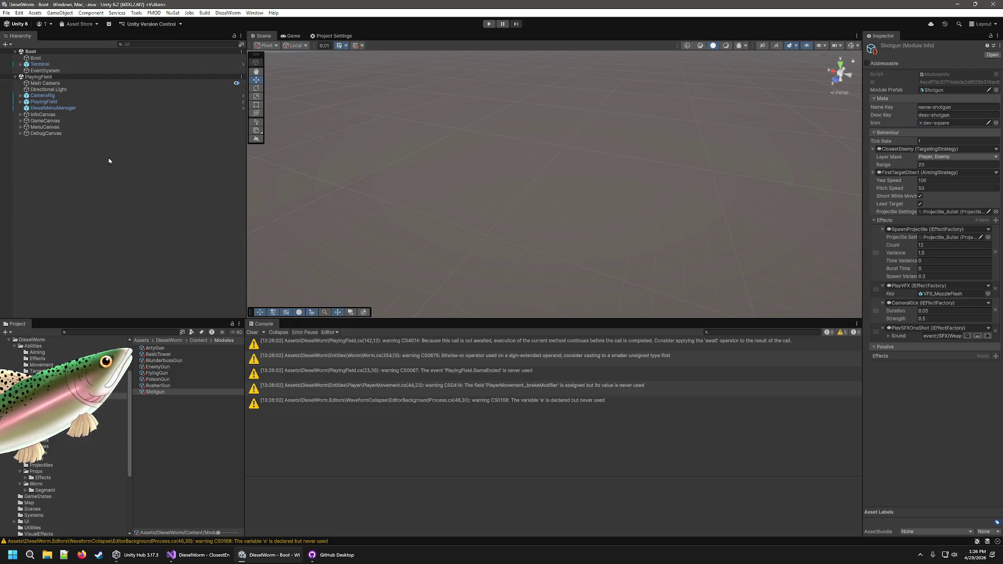
Browse the Abilities/Effects scripts, then open ApplyWormStatModifier in Visual Studio.
{"action": "left_click", "coordinate": [41, 358]}
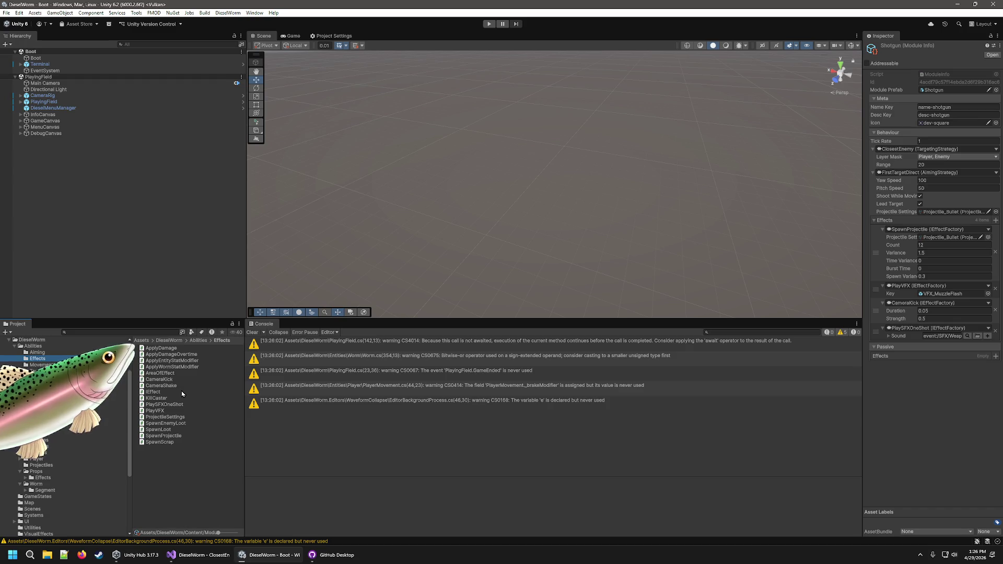
{"action": "left_click", "coordinate": [174, 362]}
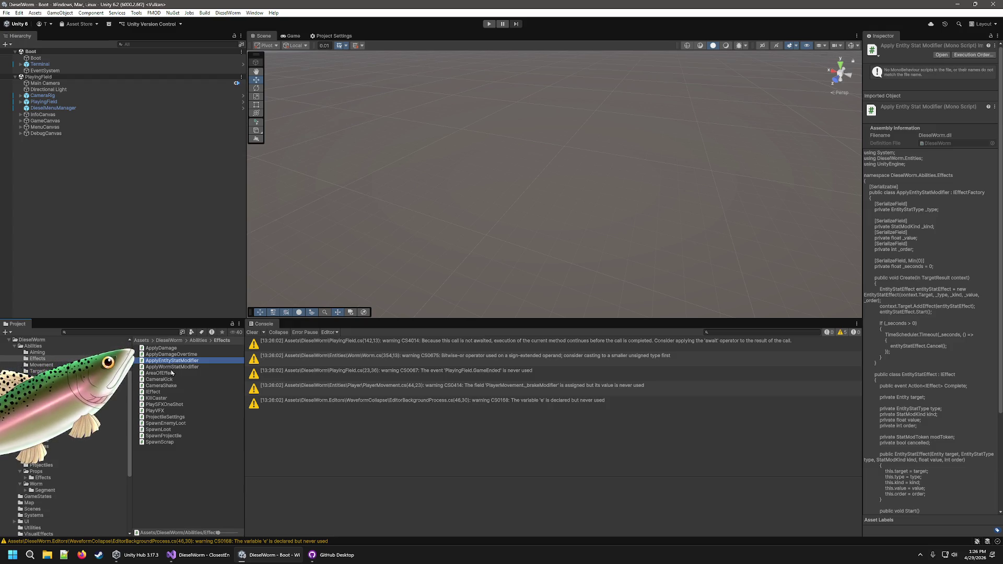
{"action": "right_click", "coordinate": [175, 368]}
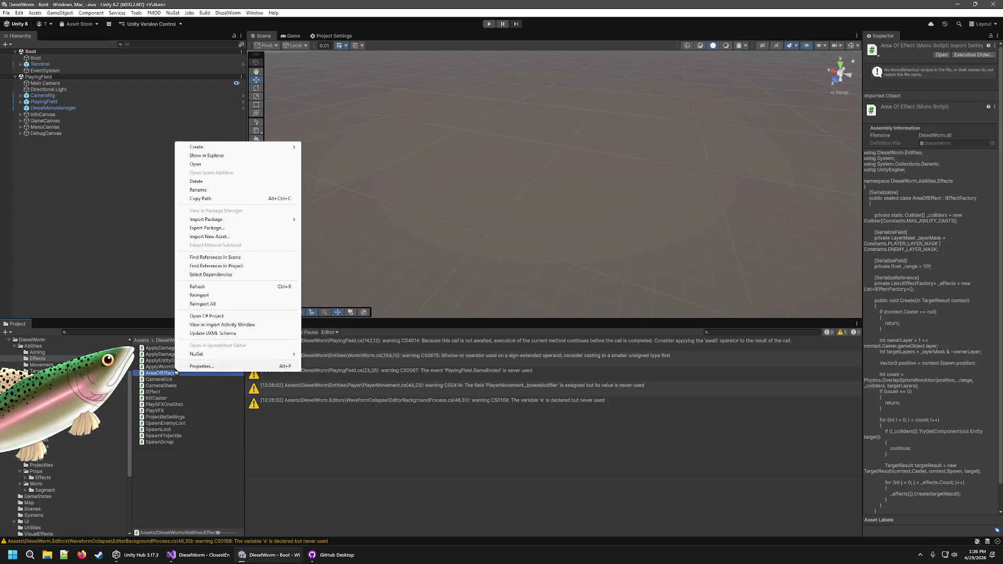
{"action": "key", "text": "Escape"}
{"action": "double_click", "coordinate": [161, 367]}
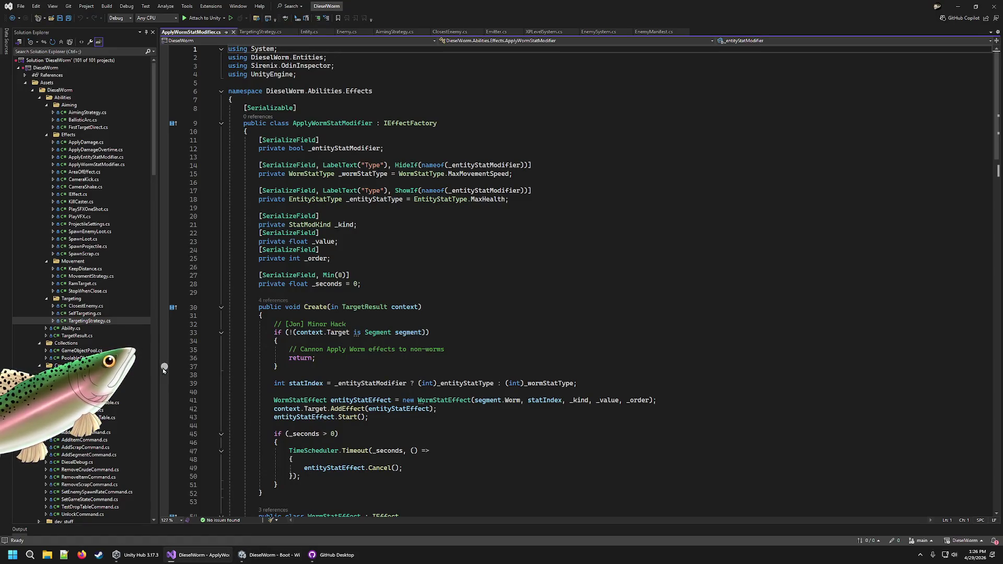
Read through ApplyWormStatModifier.cs, then open Segment.cs, Worm.cs and Entity.cs.
{"action": "scroll", "coordinate": [169, 349], "scroll_direction": "down", "scroll_amount": 6}
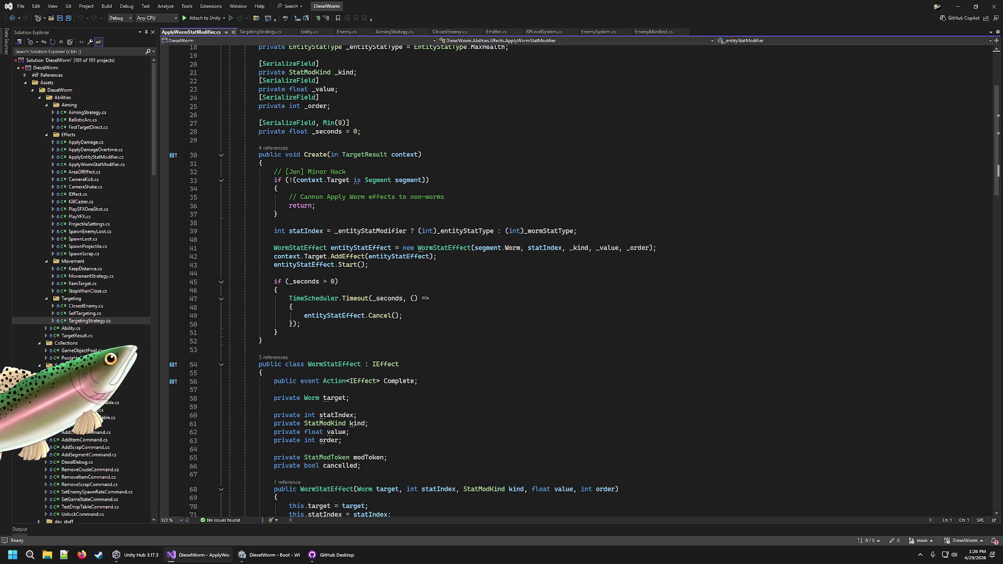
{"action": "scroll", "coordinate": [56, 129], "scroll_direction": "down", "scroll_amount": 7}
{"action": "scroll", "coordinate": [55, 98], "scroll_direction": "down", "scroll_amount": 3}
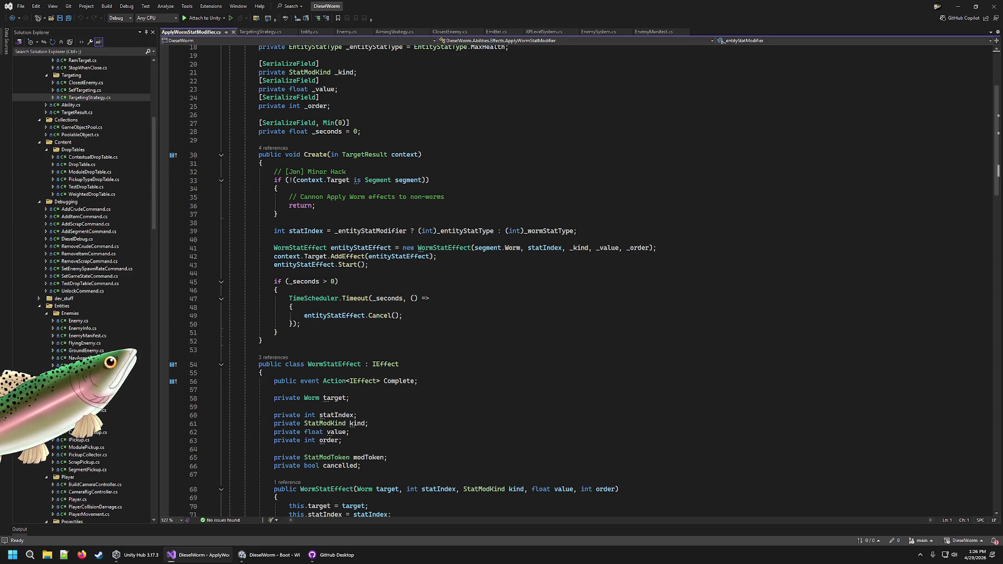
{"action": "scroll", "coordinate": [56, 69], "scroll_direction": "down", "scroll_amount": 11}
{"action": "scroll", "coordinate": [101, 285], "scroll_direction": "down", "scroll_amount": 9}
{"action": "scroll", "coordinate": [48, 158], "scroll_direction": "up", "scroll_amount": 2}
{"action": "left_click", "coordinate": [47, 143]}
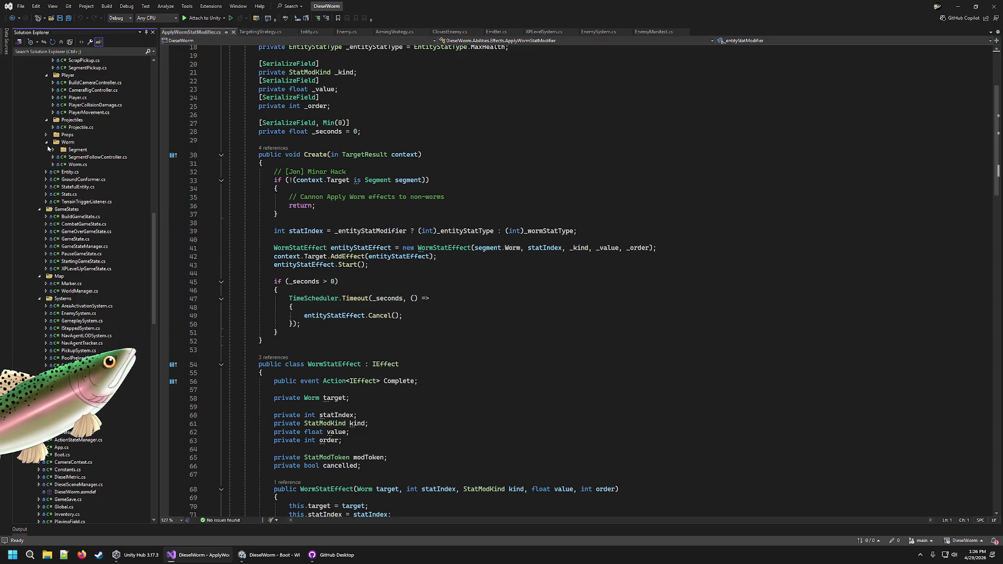
{"action": "left_click", "coordinate": [53, 150]}
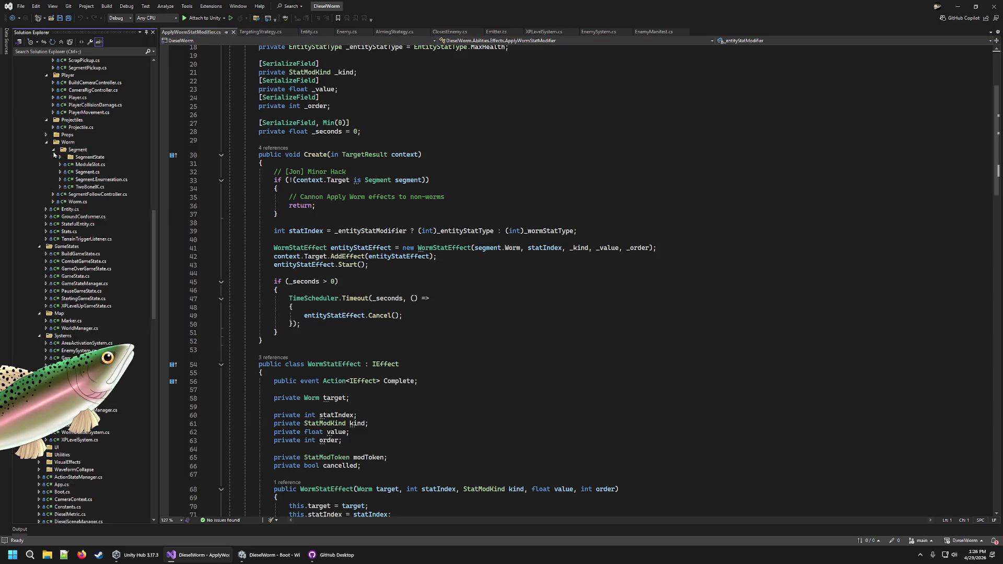
{"action": "left_click", "coordinate": [86, 172]}
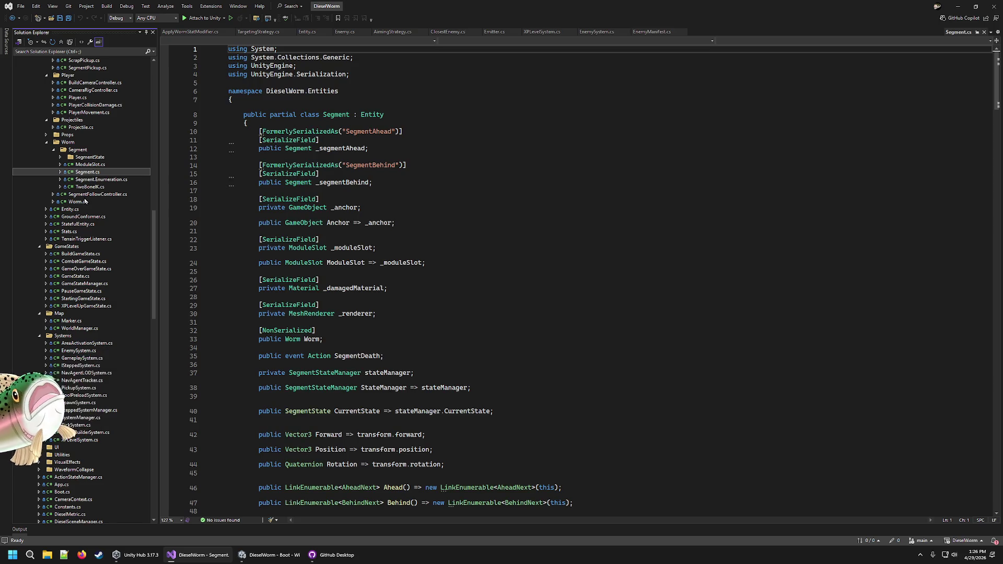
{"action": "left_click", "coordinate": [78, 202]}
{"action": "left_click", "coordinate": [70, 209]}
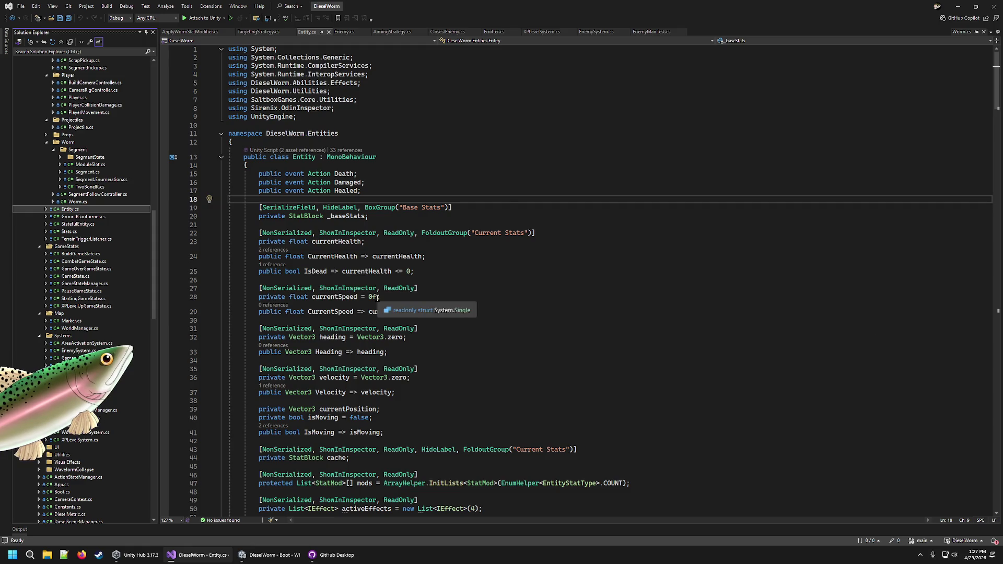
Find Entity's Heal method on line 90, then open ApplyDamage.cs.
{"action": "scroll", "coordinate": [371, 292], "scroll_direction": "down", "scroll_amount": 8}
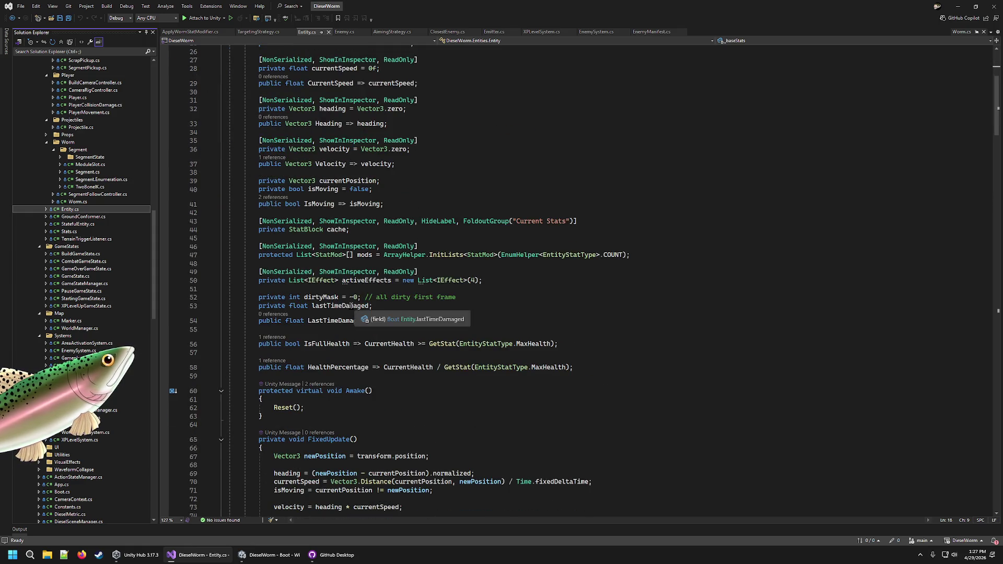
{"action": "scroll", "coordinate": [352, 308], "scroll_direction": "down", "scroll_amount": 7}
{"action": "scroll", "coordinate": [352, 309], "scroll_direction": "down", "scroll_amount": 6}
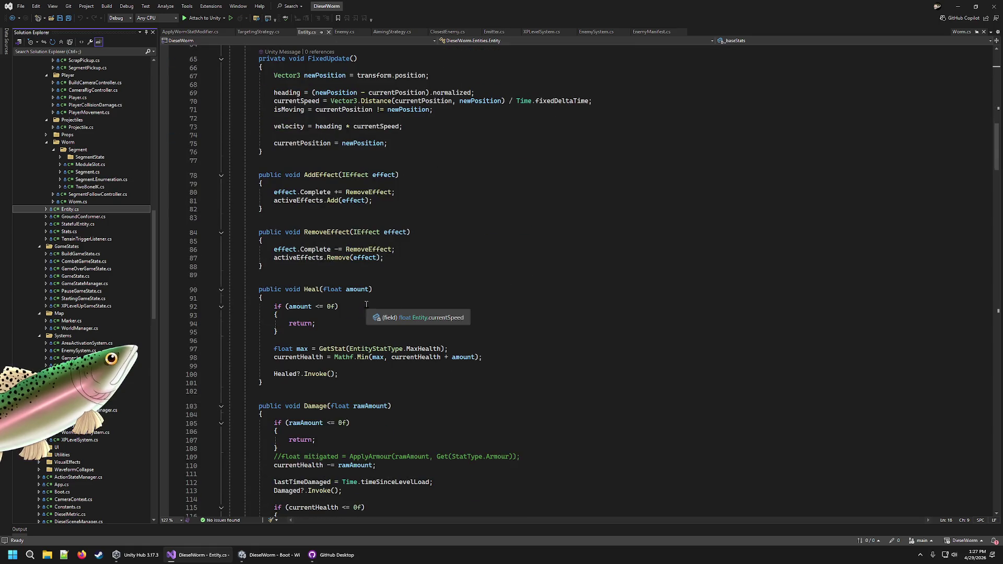
{"action": "left_click", "coordinate": [304, 288]}
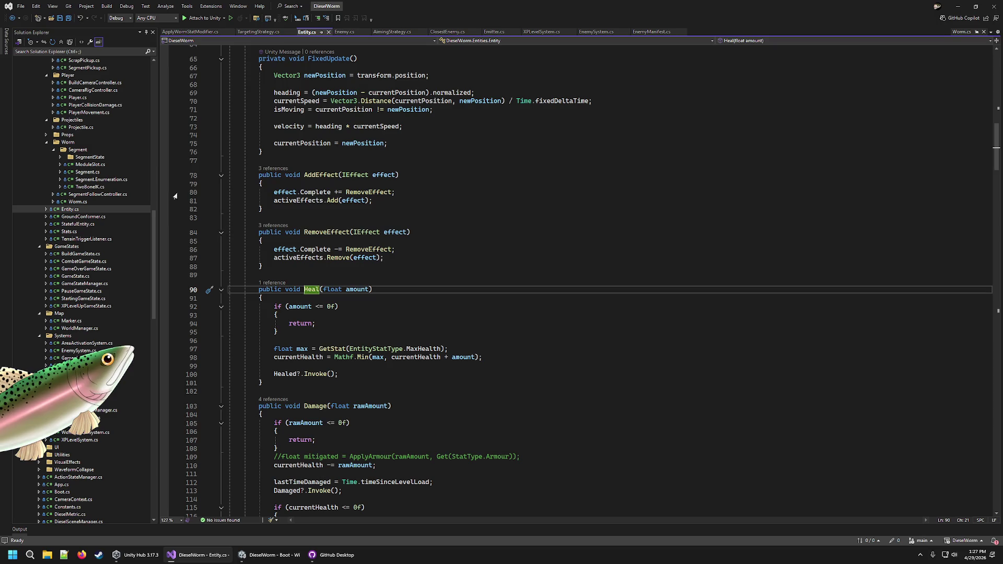
{"action": "scroll", "coordinate": [122, 188], "scroll_direction": "up", "scroll_amount": 6}
{"action": "scroll", "coordinate": [123, 188], "scroll_direction": "up", "scroll_amount": 20}
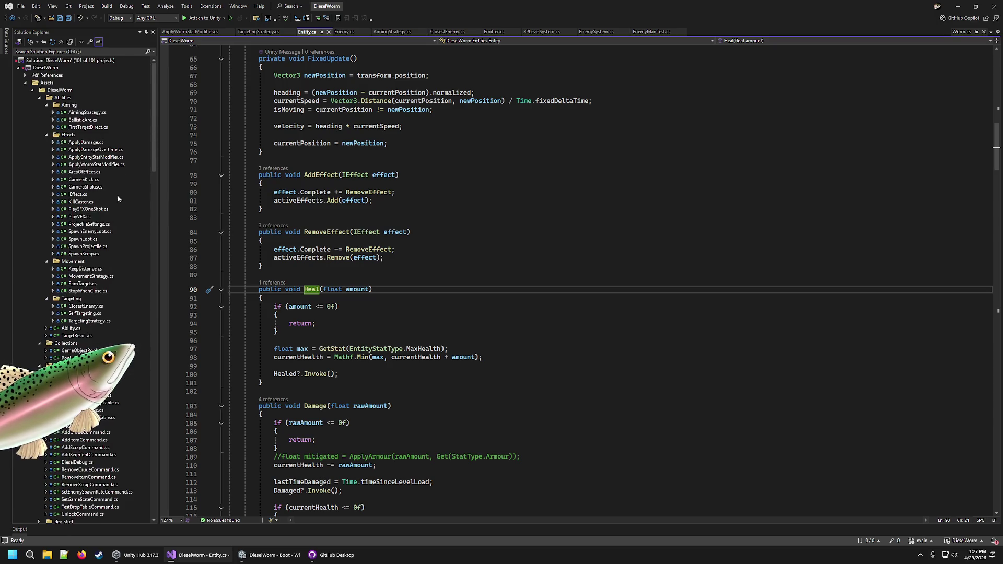
{"action": "left_click", "coordinate": [93, 145]}
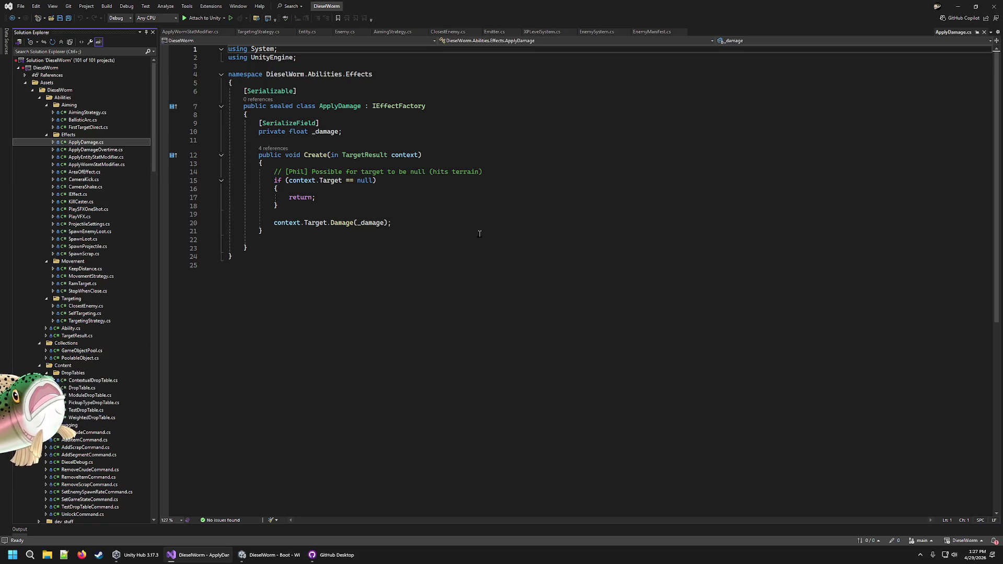
Duplicate the ApplyDamage script and name the copy ApplyHealing.cs.
{"action": "key", "text": "ctrl+c"}
{"action": "key", "text": "ctrl+v"}
{"action": "right_click", "coordinate": [108, 142]}
{"action": "left_click", "coordinate": [129, 271]}
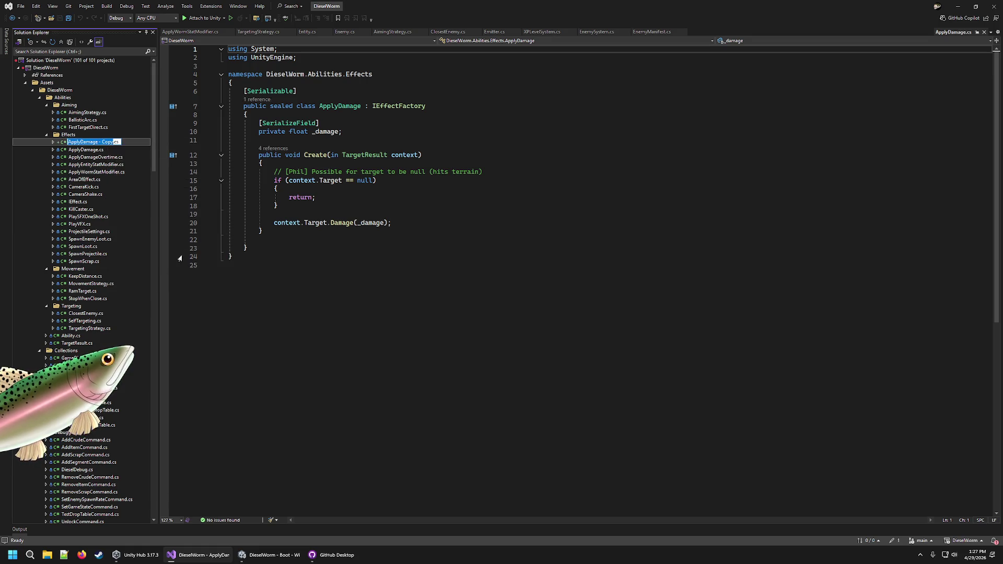
{"action": "key", "text": "Right"}
{"action": "key", "text": "BackSpace"}
{"action": "key", "text": "BackSpace"}
{"action": "key", "text": "BackSpace"}
{"action": "key", "text": "BackSpace"}
{"action": "key", "text": "BackSpace"}
{"action": "key", "text": "BackSpace"}
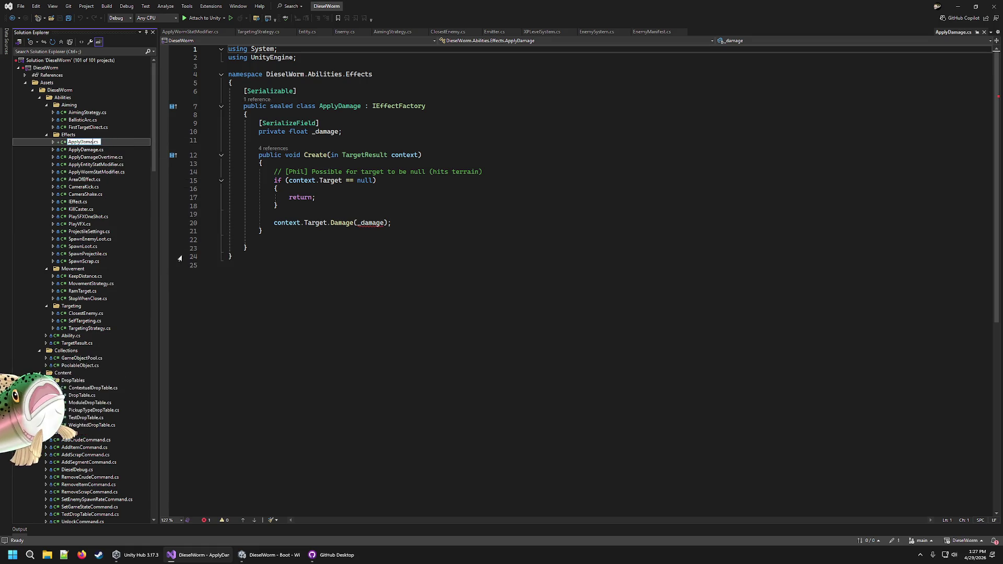
{"action": "type", "text": "Healing"}
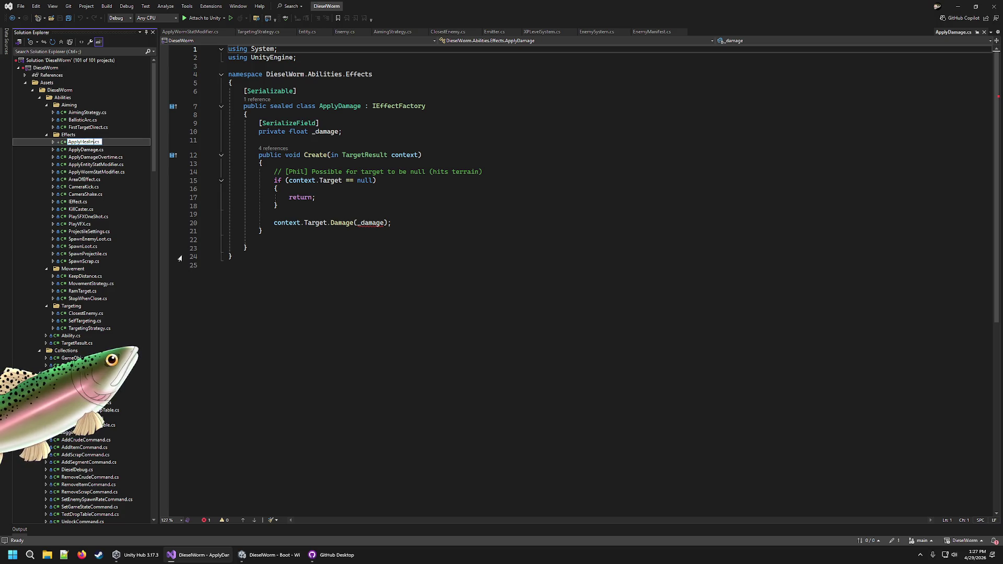
{"action": "key", "text": "Return"}
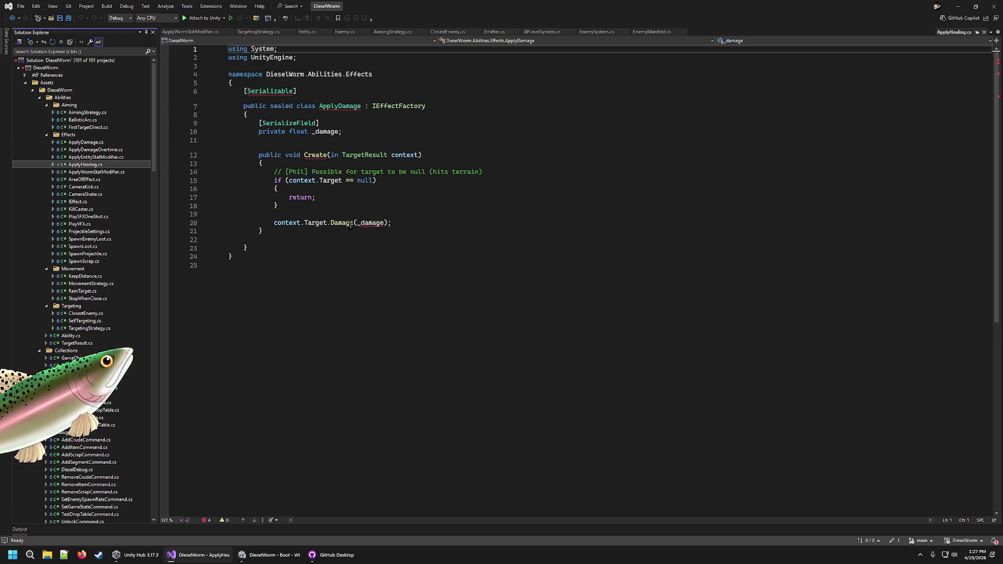
Change the Damage call on line 20 to Heal.
{"action": "double_click", "coordinate": [342, 223]}
{"action": "type", "text": "Hea"}
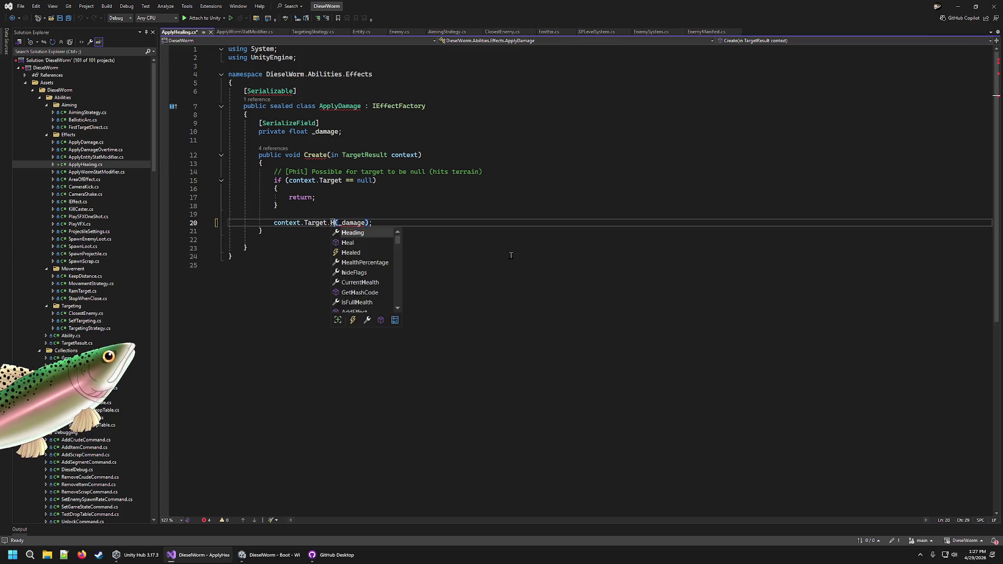
{"action": "type", "text": "l"}
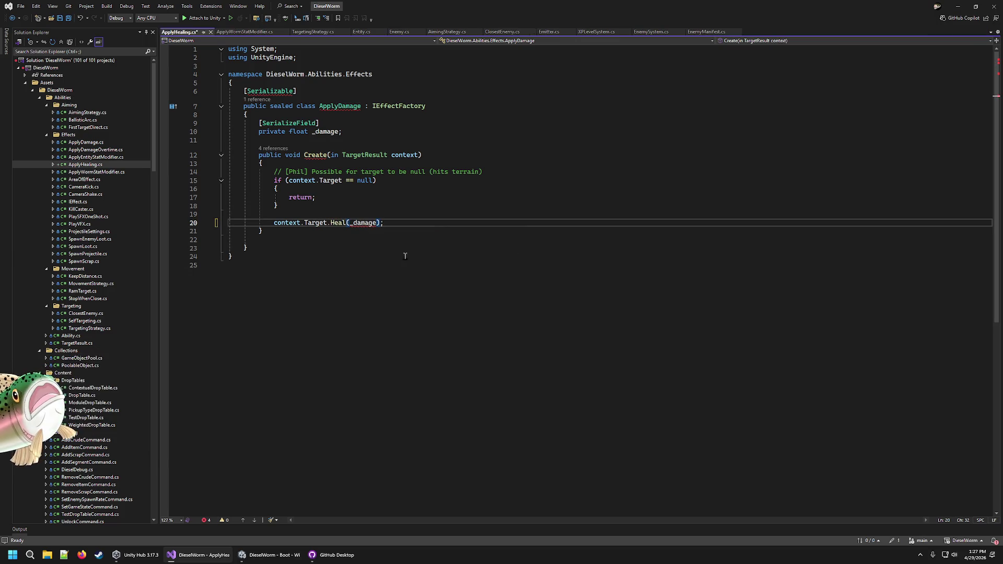
{"action": "double_click", "coordinate": [326, 132]}
{"action": "key", "text": "ctrl+r"}
{"action": "key", "text": "ctrl+r"}
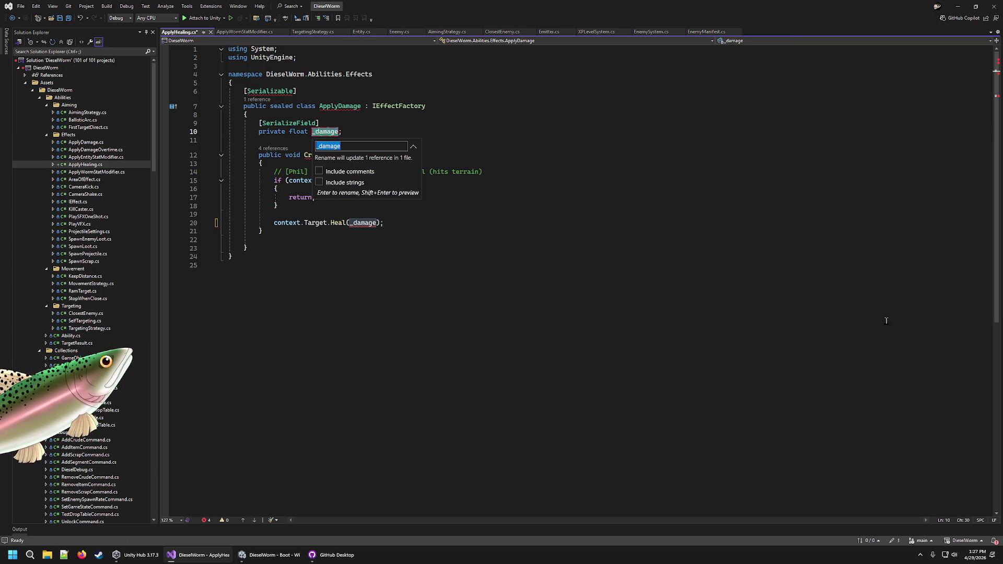
{"action": "type", "text": "_healingAm"}
{"action": "type", "text": "unt"}
{"action": "key", "text": "Escape"}
Rename the ApplyDamage class to ApplyHealing and save the file.
{"action": "left_click", "coordinate": [339, 105]}
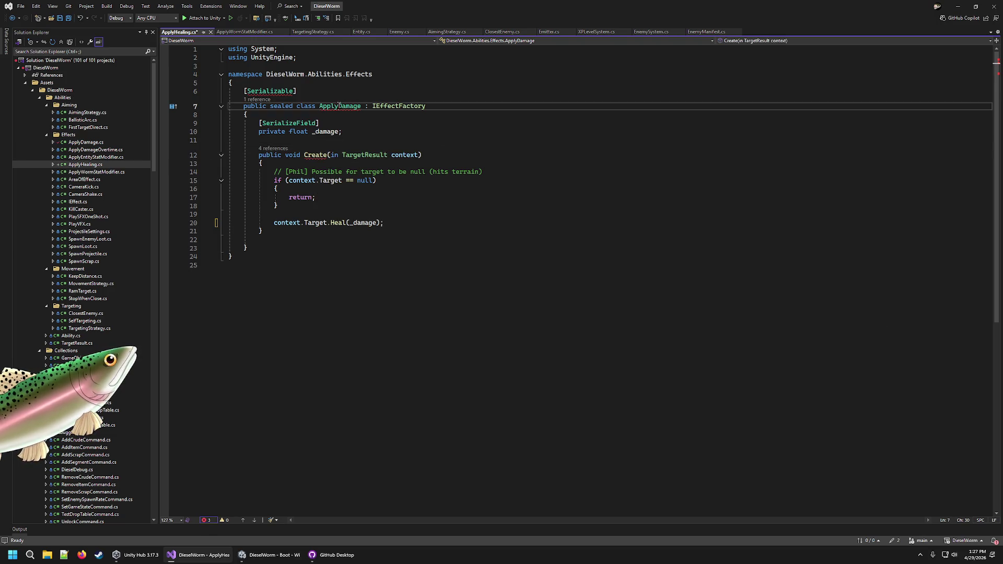
{"action": "left_click", "coordinate": [350, 106]}
{"action": "key", "text": "ctrl+r"}
{"action": "key", "text": "ctrl+r"}
{"action": "key", "text": "Right"}
{"action": "key", "text": "Right"}
{"action": "key", "text": "Right"}
{"action": "key", "text": "BackSpace"}
{"action": "key", "text": "BackSpace"}
{"action": "key", "text": "BackSpace"}
{"action": "type", "text": "Healing"}
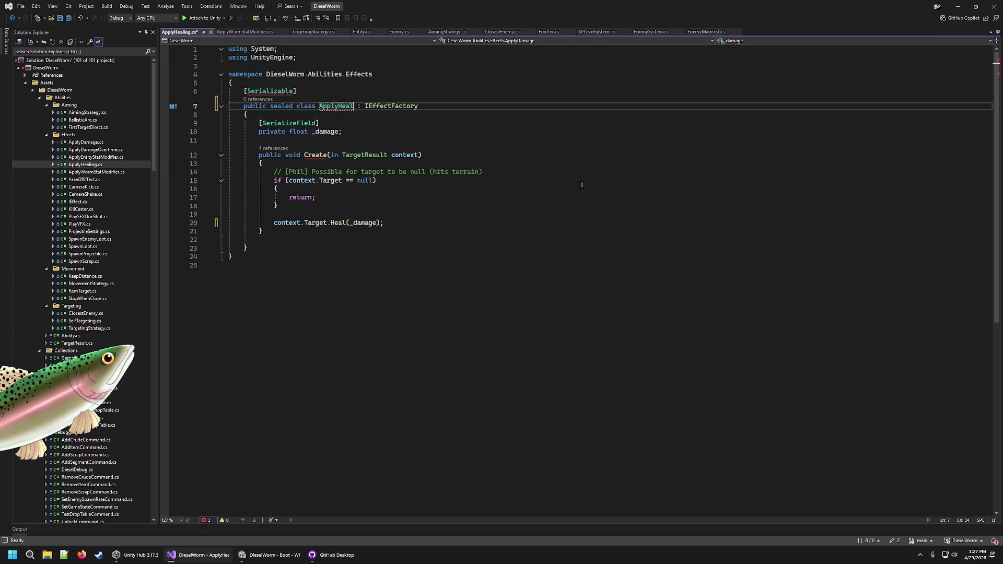
{"action": "key", "text": "Return"}
{"action": "key", "text": "ctrl+s"}
{"action": "left_click", "coordinate": [591, 184]}
{"action": "left_click", "coordinate": [487, 217]}
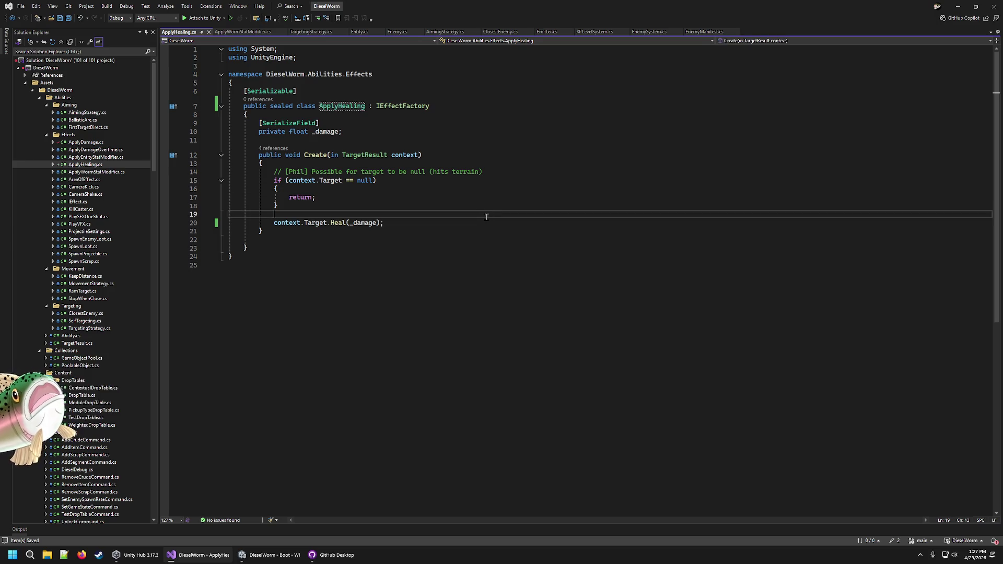
Rename the _damage field to _healingAmount, save, and return to Unity.
{"action": "left_click", "coordinate": [339, 132]}
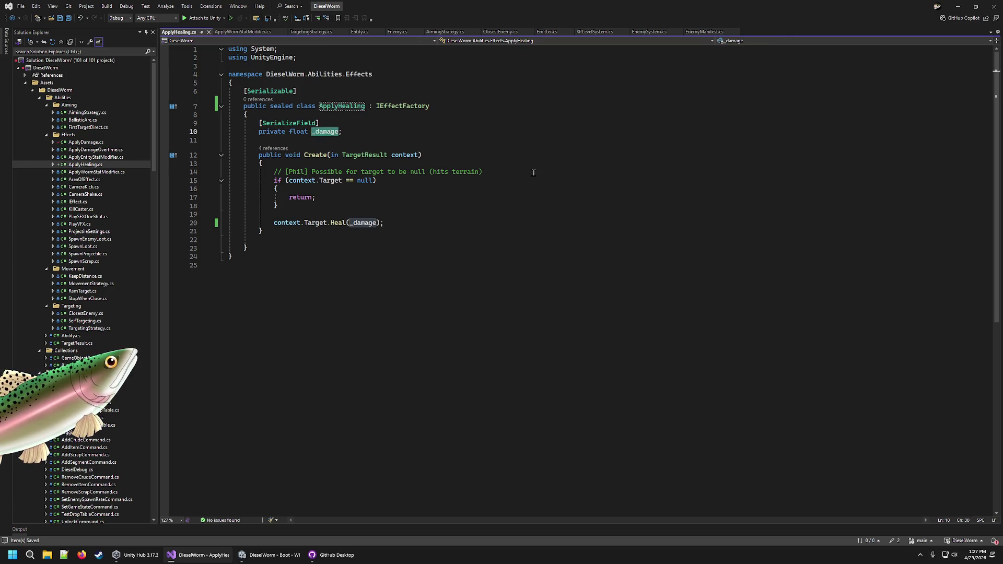
{"action": "key", "text": "ctrl+r"}
{"action": "key", "text": "ctrl+r"}
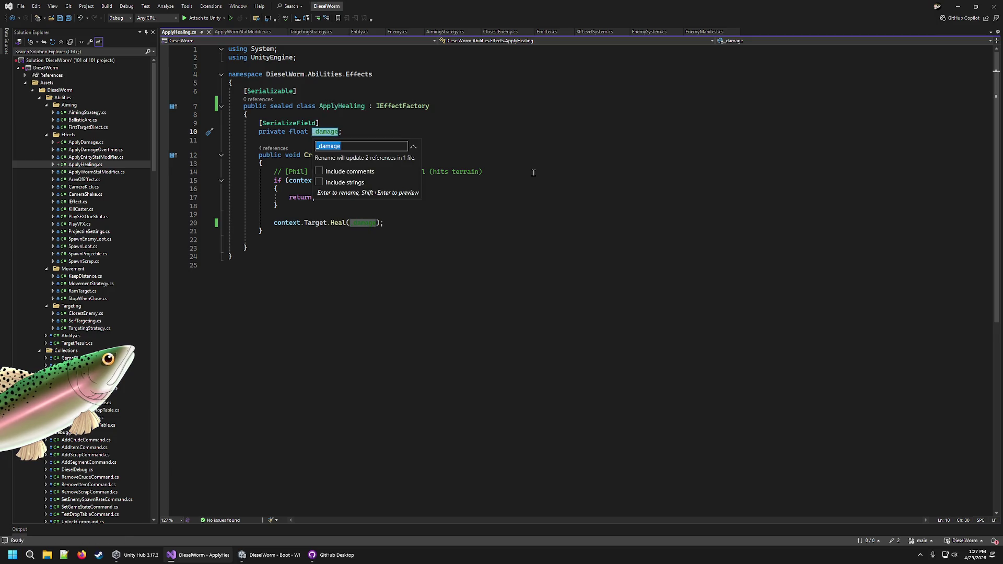
{"action": "type", "text": "_heali"}
{"action": "key", "text": "BackSpace"}
{"action": "key", "text": "BackSpace"}
{"action": "type", "text": "lingAmount"}
{"action": "key", "text": "Return"}
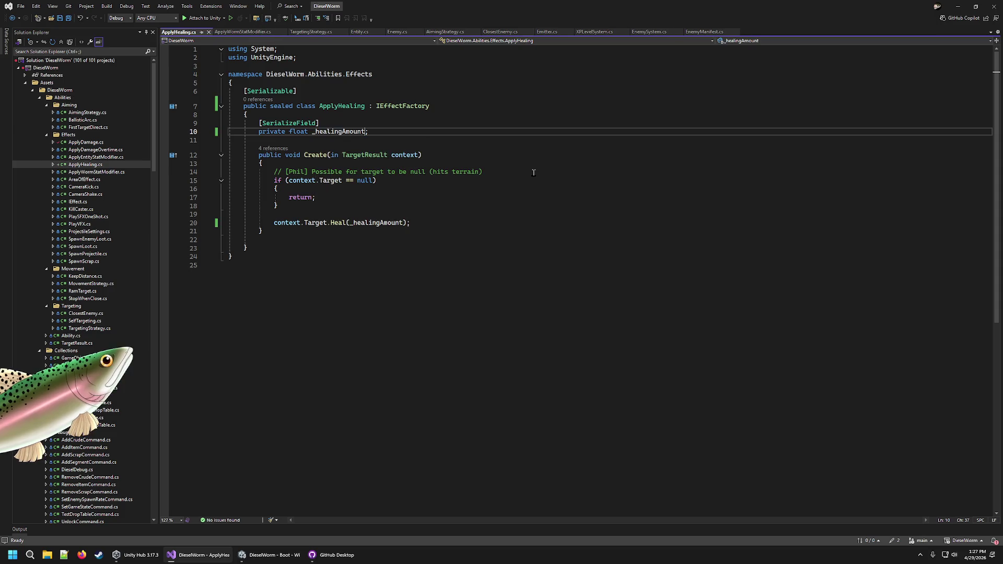
{"action": "left_click", "coordinate": [533, 173]}
{"action": "key", "text": "ctrl+s"}
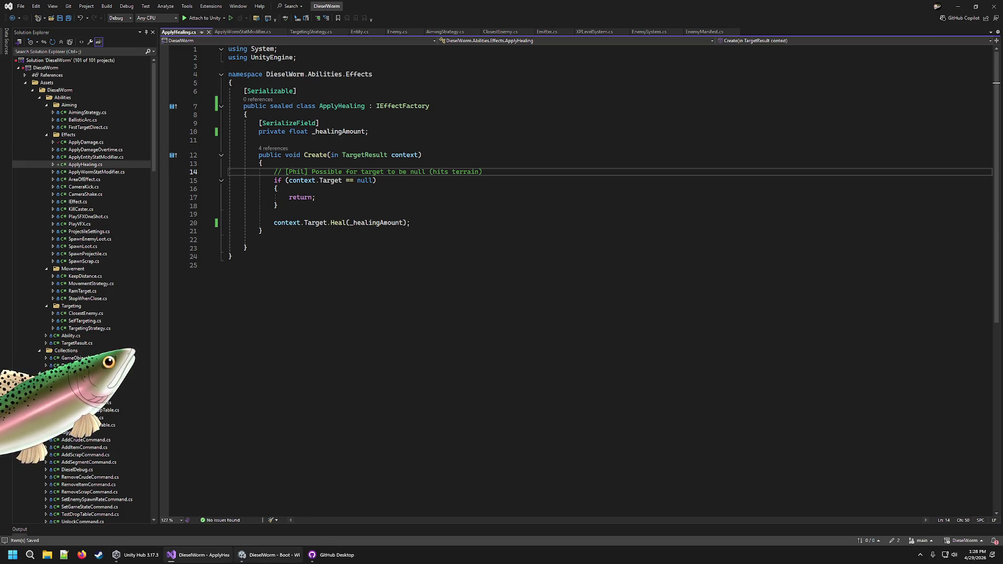
{"action": "left_click", "coordinate": [269, 555]}
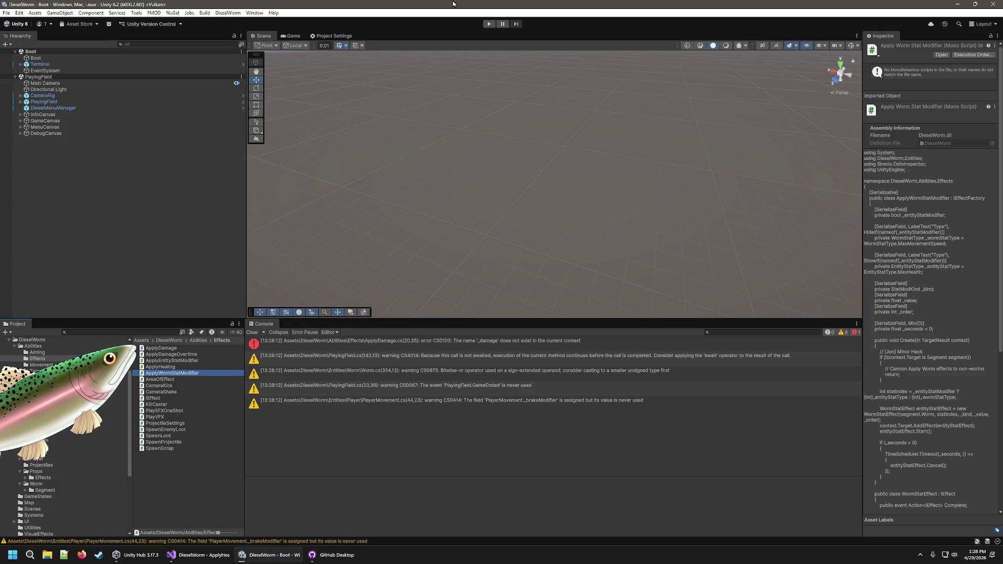
From ModuleBase in Entities/Modules, create a Prefab Variant named HealingModule and open it.
{"action": "left_click", "coordinate": [104, 426]}
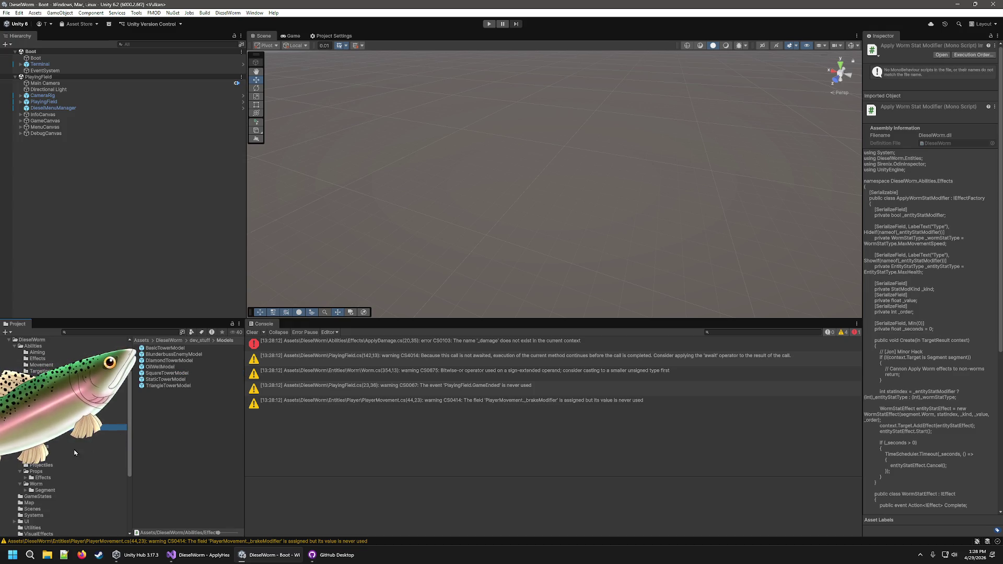
{"action": "left_click", "coordinate": [47, 447]}
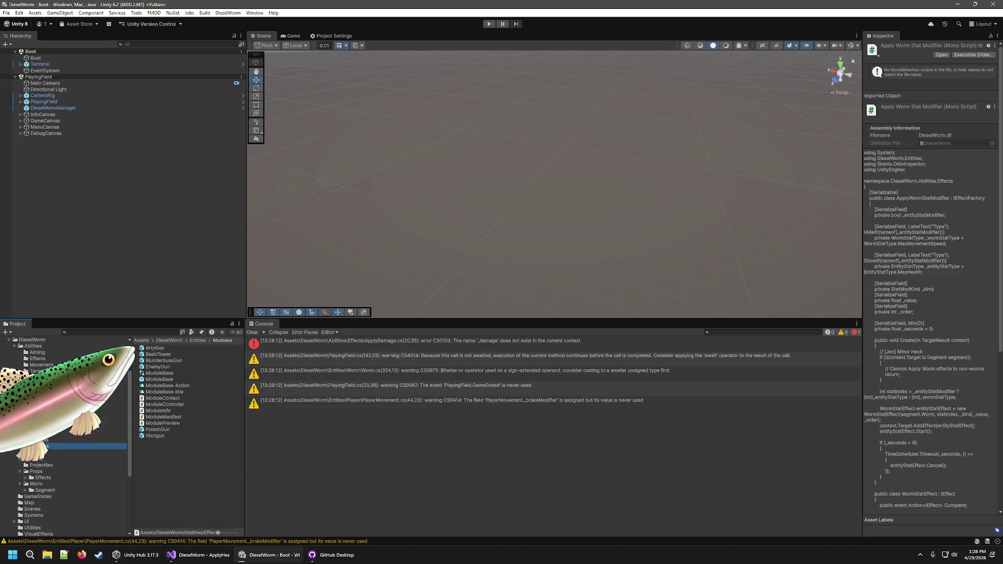
{"action": "left_click", "coordinate": [185, 380]}
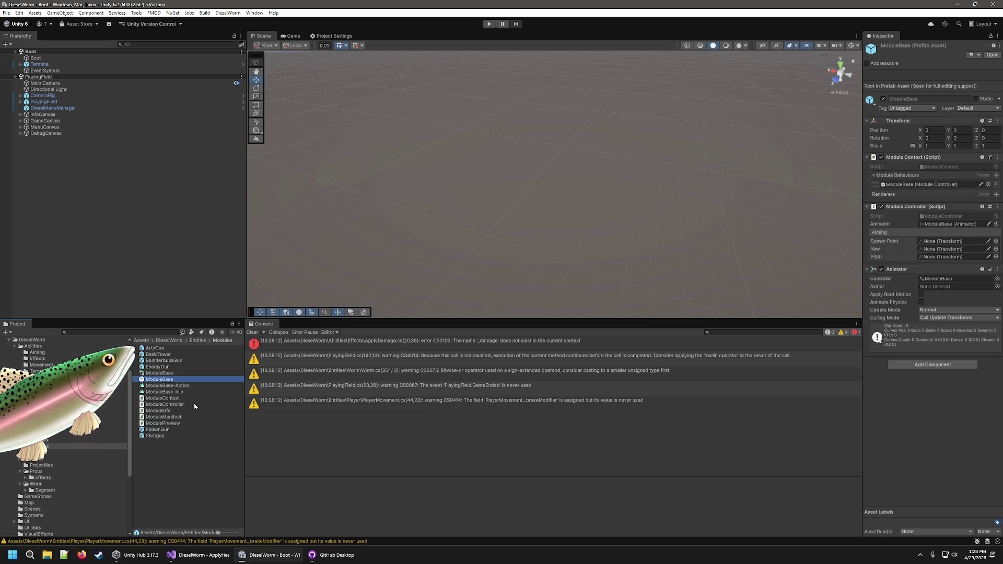
{"action": "right_click", "coordinate": [161, 379]}
{"action": "mouse_move", "coordinate": [204, 154]}
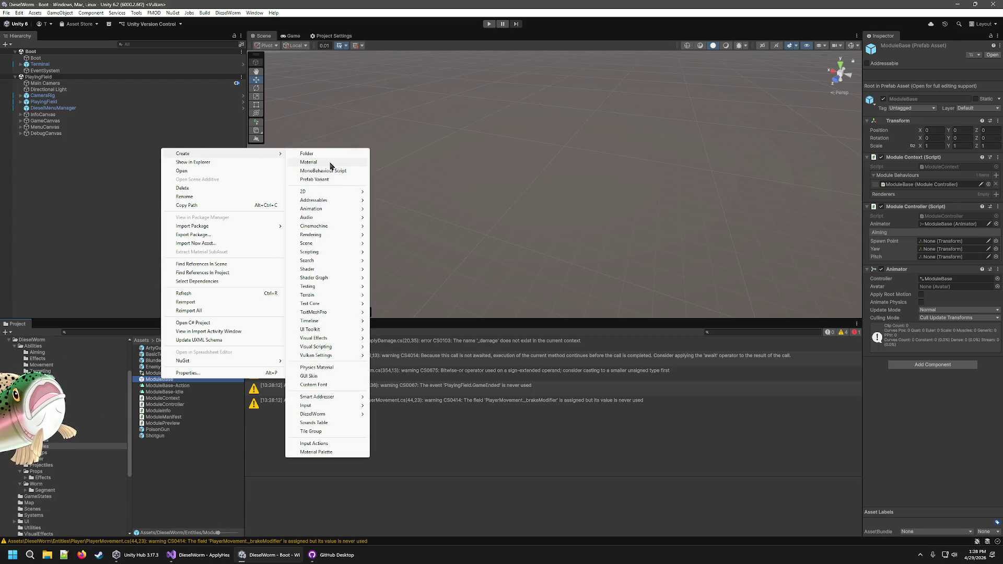
{"action": "left_click", "coordinate": [331, 179]}
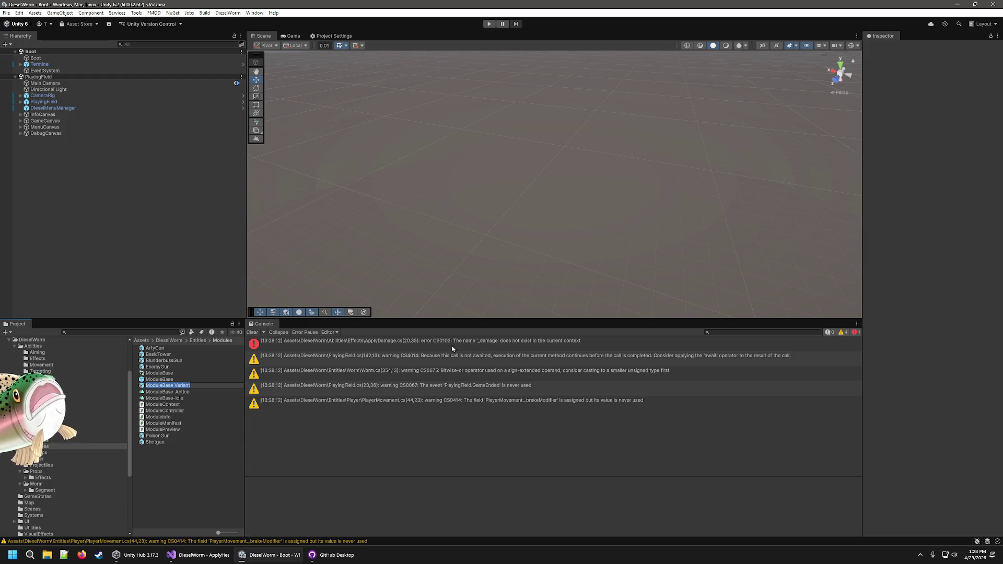
{"action": "type", "text": "Heal"}
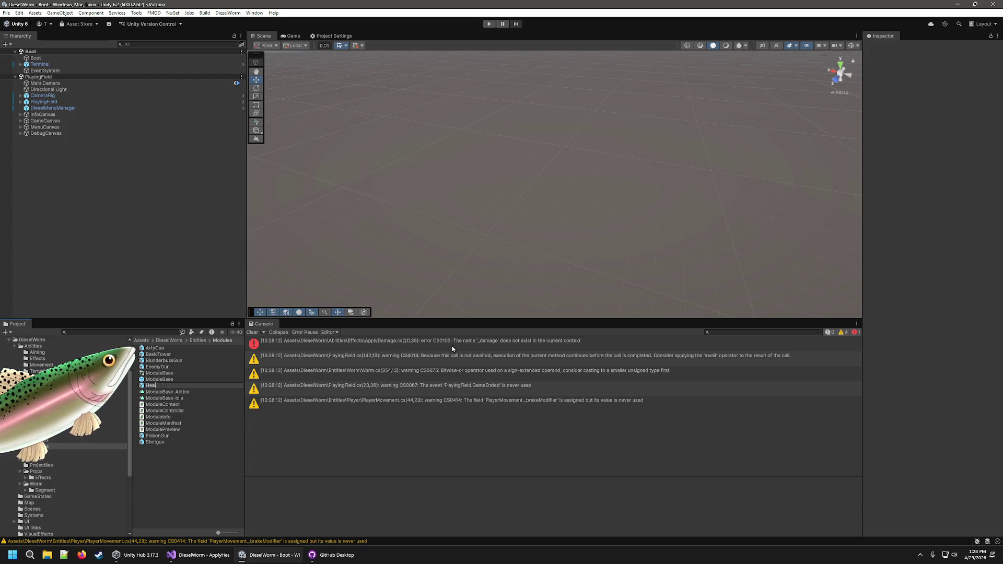
{"action": "type", "text": "ingModule"}
{"action": "key", "text": "Return"}
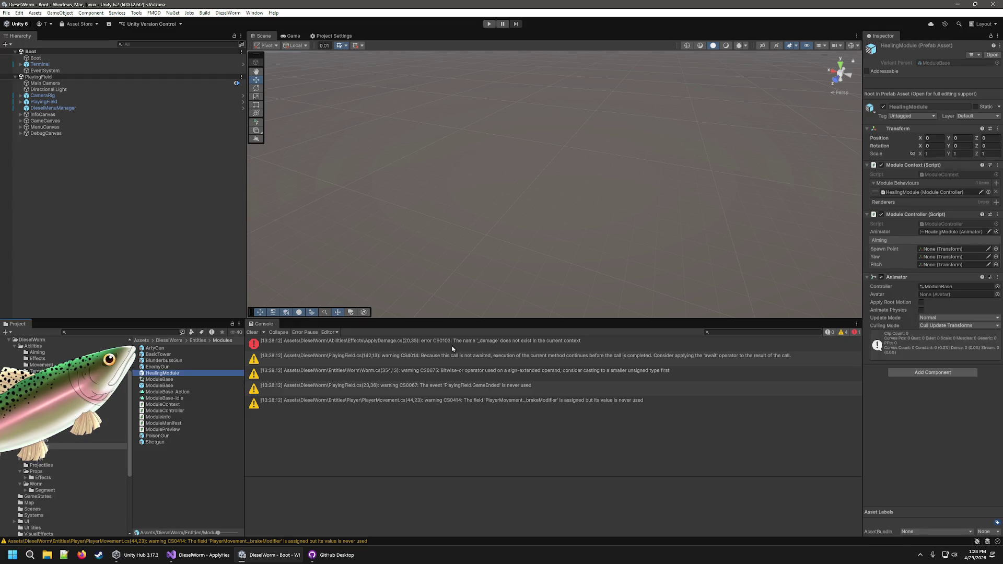
{"action": "double_click", "coordinate": [152, 373]}
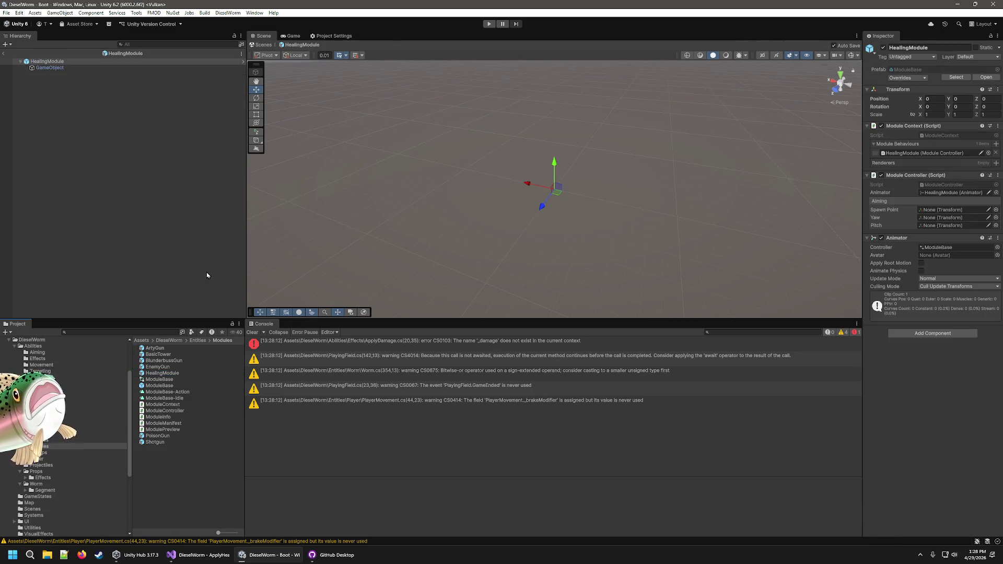
Delete the HealingModule prefab variant asset from the Modules folder.
{"action": "left_click", "coordinate": [48, 62]}
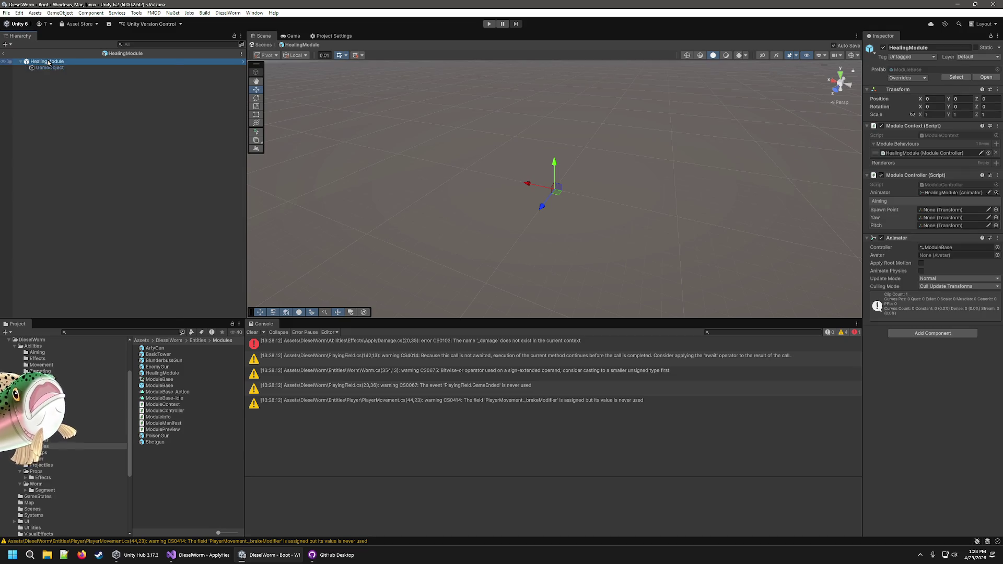
{"action": "right_click", "coordinate": [48, 61]}
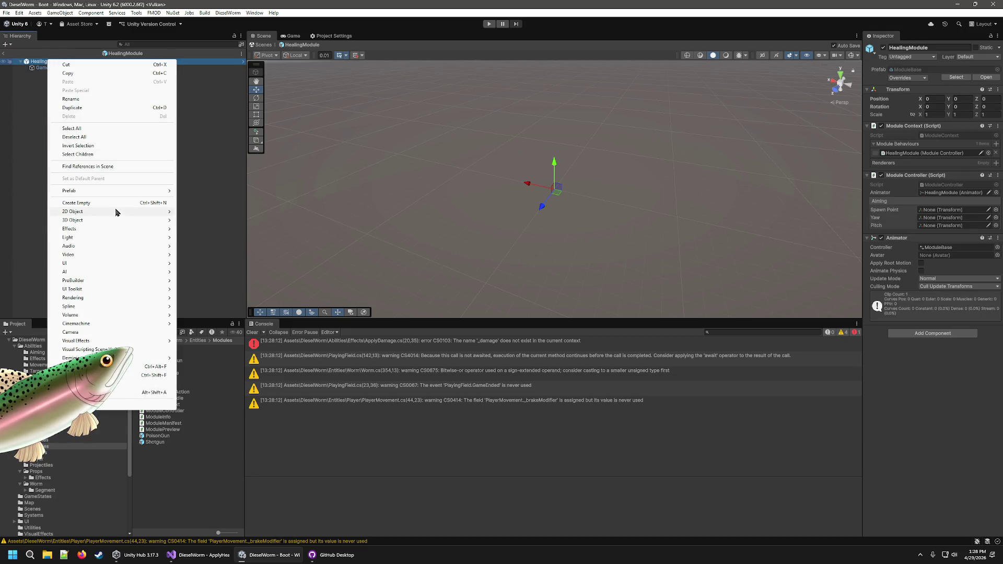
{"action": "left_click", "coordinate": [192, 232]}
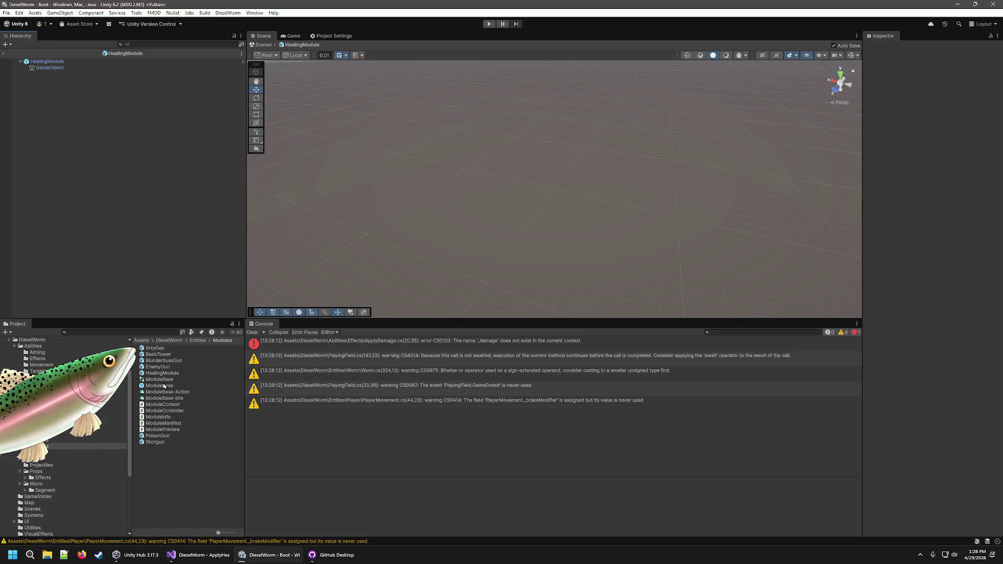
{"action": "left_click", "coordinate": [164, 386]}
{"action": "left_click", "coordinate": [164, 373]}
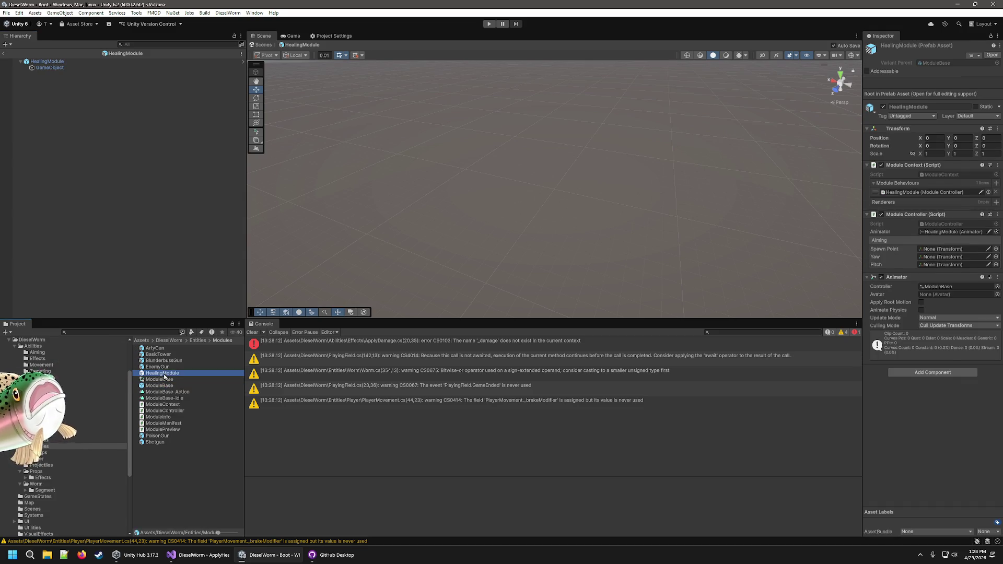
{"action": "key", "text": "Delete"}
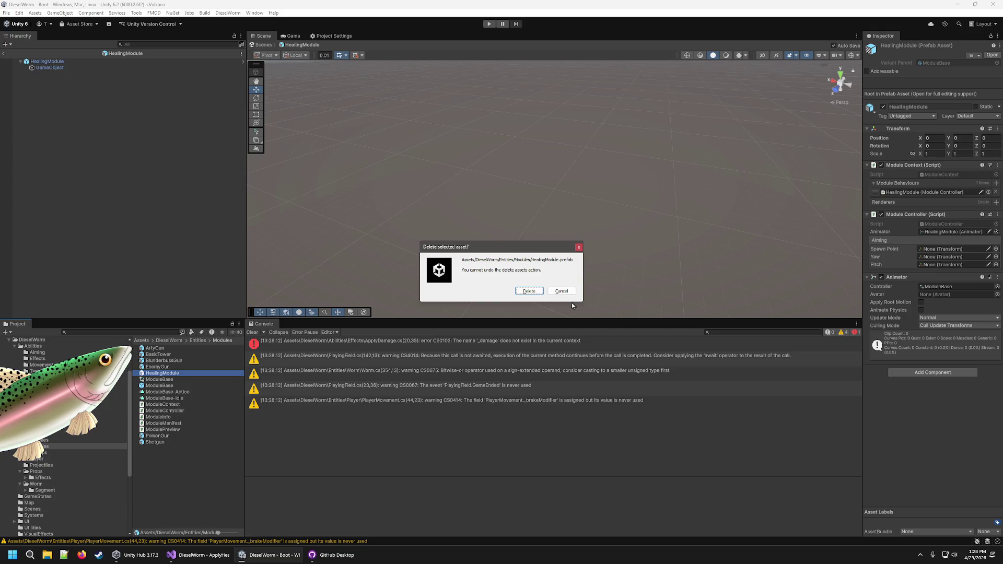
{"action": "left_click", "coordinate": [529, 291]}
Duplicate BasicTower, rename the copy HealingModule, and expand its BasicTowerModel hierarchy.
{"action": "left_click", "coordinate": [166, 368]}
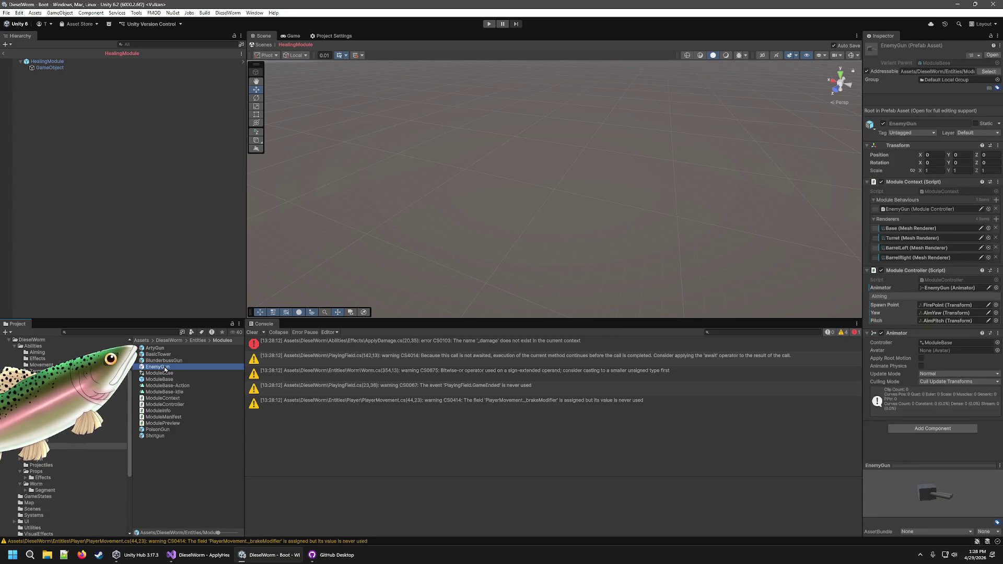
{"action": "left_click", "coordinate": [160, 349]}
{"action": "left_click", "coordinate": [163, 355]}
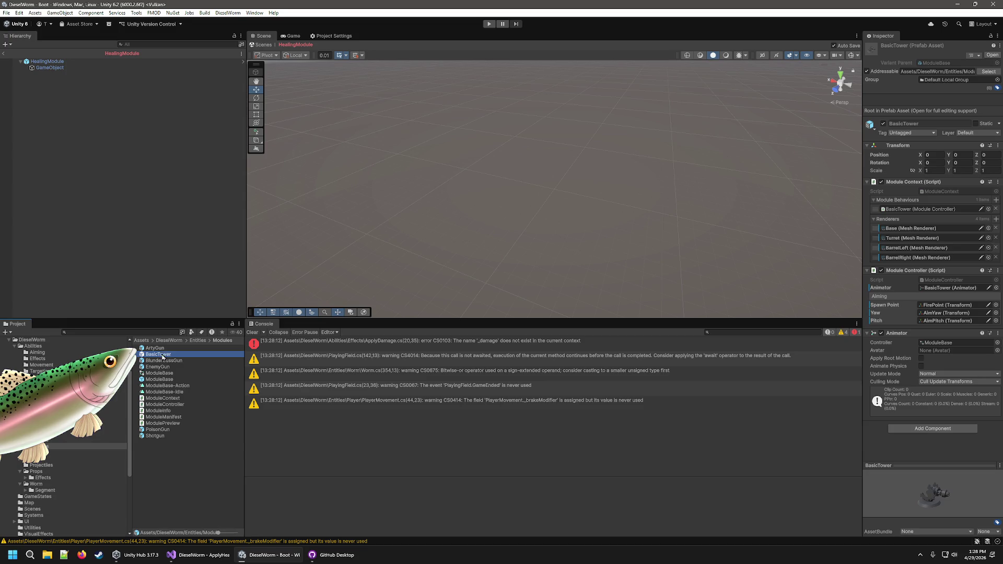
{"action": "right_click", "coordinate": [162, 364]}
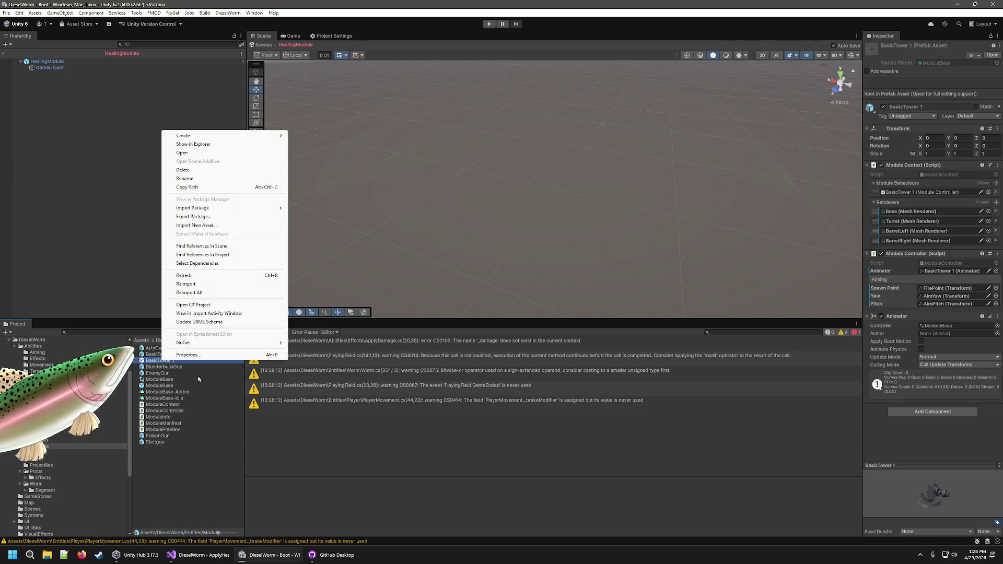
{"action": "left_click", "coordinate": [184, 179]}
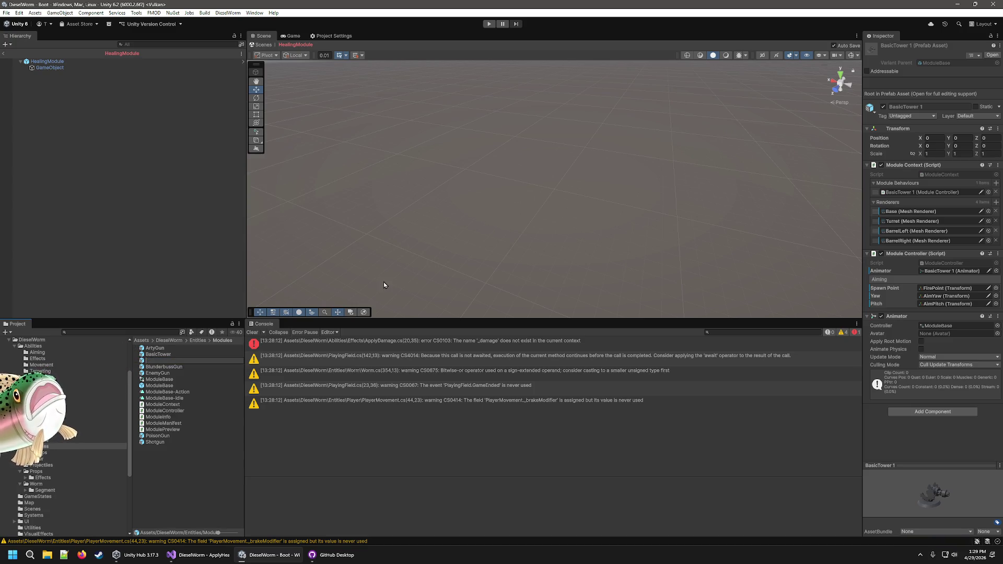
{"action": "type", "text": "dule"}
{"action": "key", "text": "Return"}
{"action": "left_click", "coordinate": [20, 61]}
{"action": "left_click", "coordinate": [26, 74]}
Delete the AimYaw part and both Player_Towers objects from the model.
{"action": "left_click", "coordinate": [52, 80]}
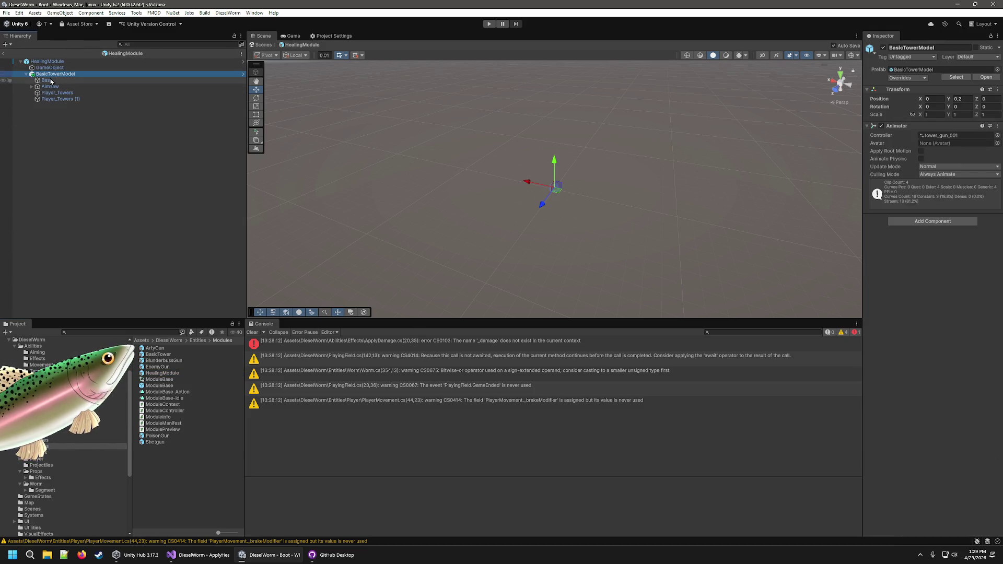
{"action": "left_click", "coordinate": [50, 86]}
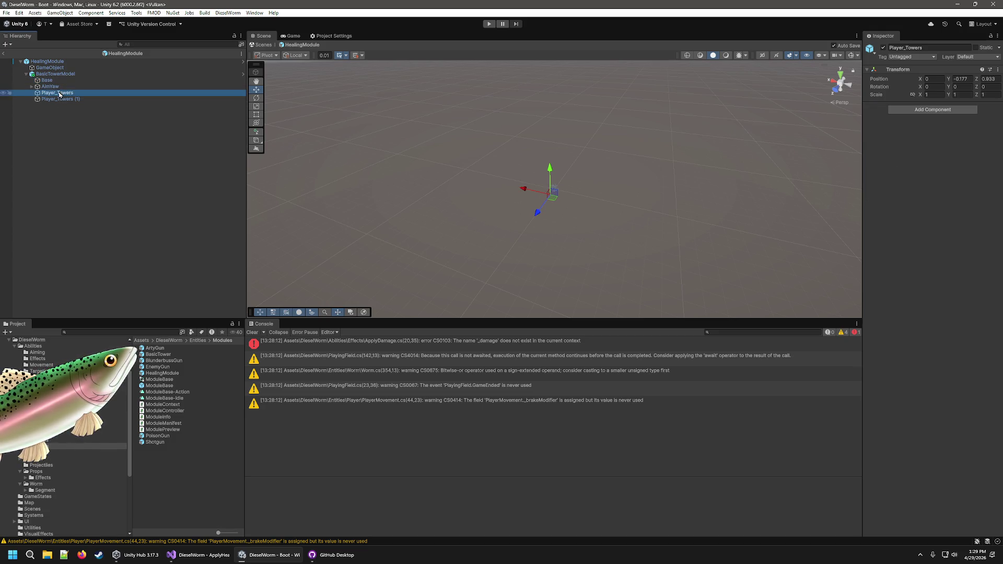
{"action": "left_click", "coordinate": [32, 86]}
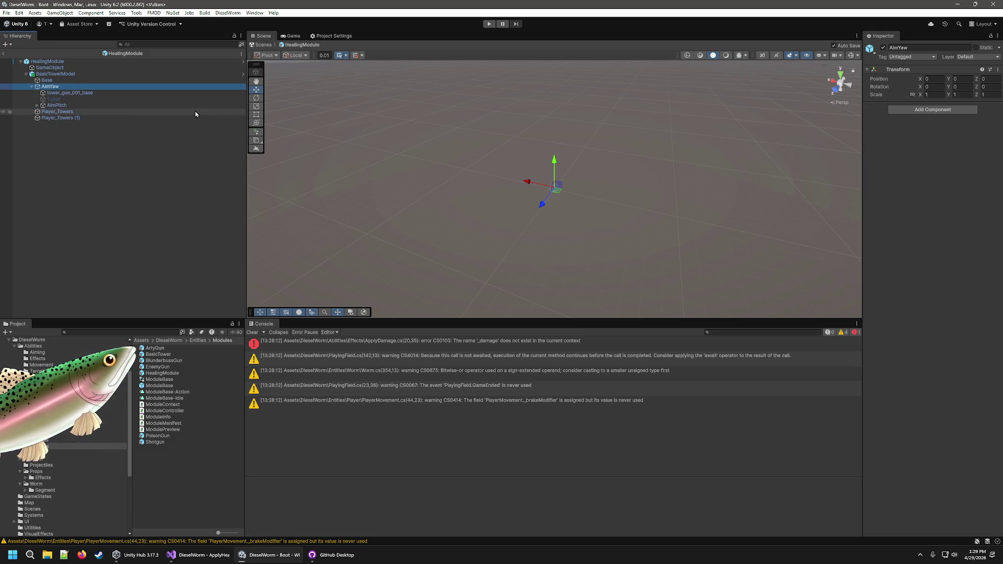
{"action": "key", "text": "Delete"}
{"action": "left_click", "coordinate": [50, 94], "text": "shift"}
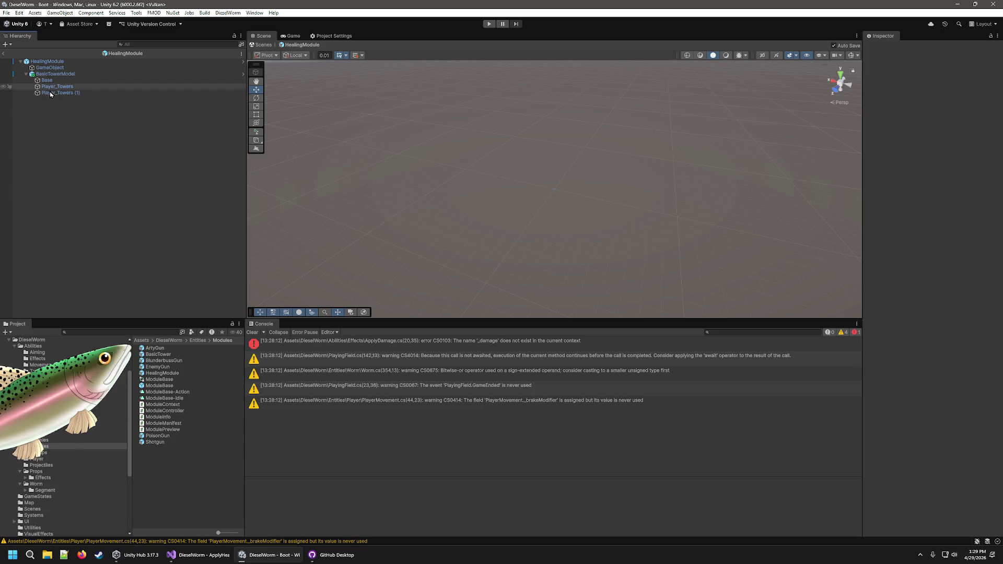
{"action": "key", "text": "Delete"}
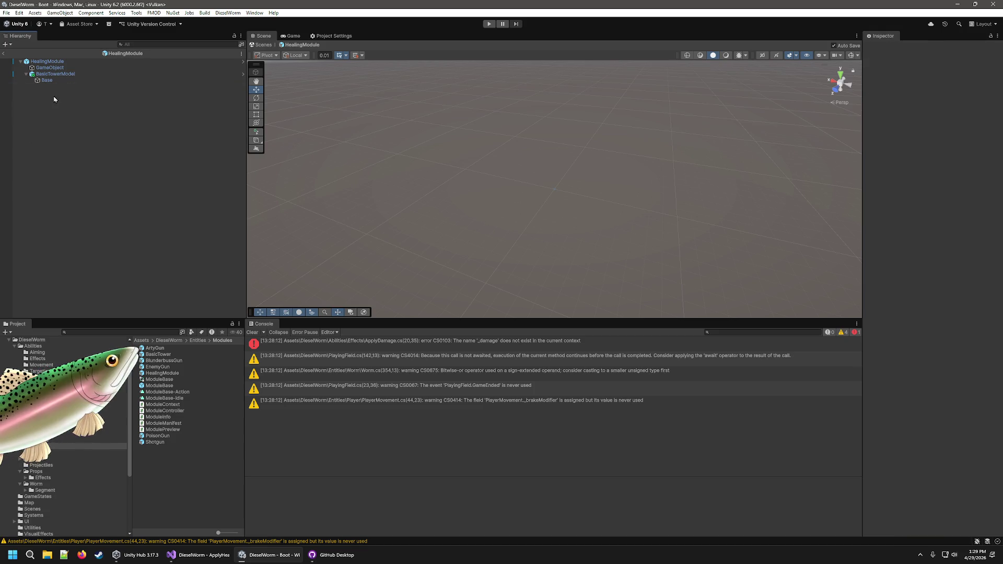
Unpack the BasicTowerModel prefab instance and move Base directly under HealingModule.
{"action": "left_click", "coordinate": [47, 76]}
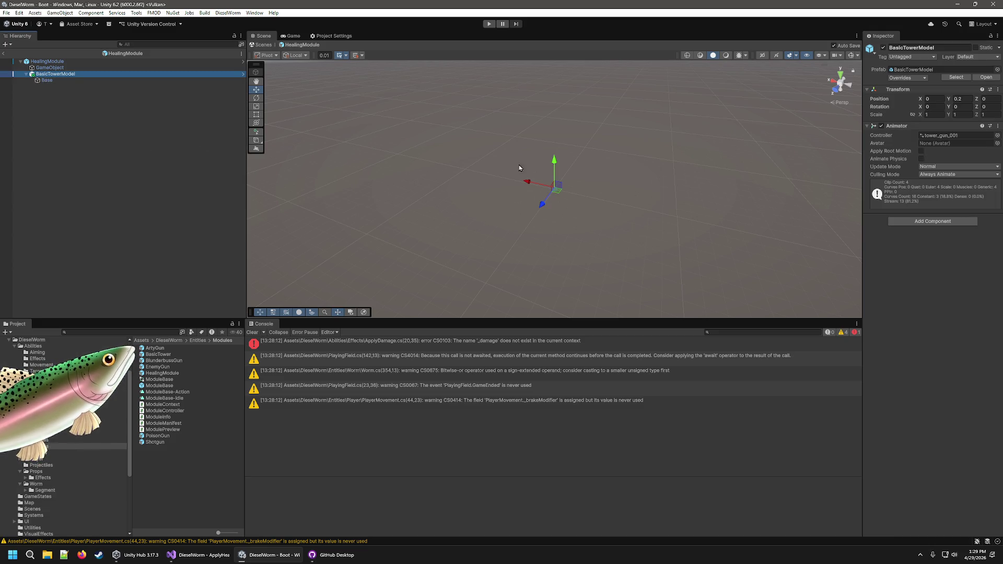
{"action": "left_click", "coordinate": [46, 81]}
{"action": "left_click_drag", "start_coordinate": [46, 81], "coordinate": [58, 64]}
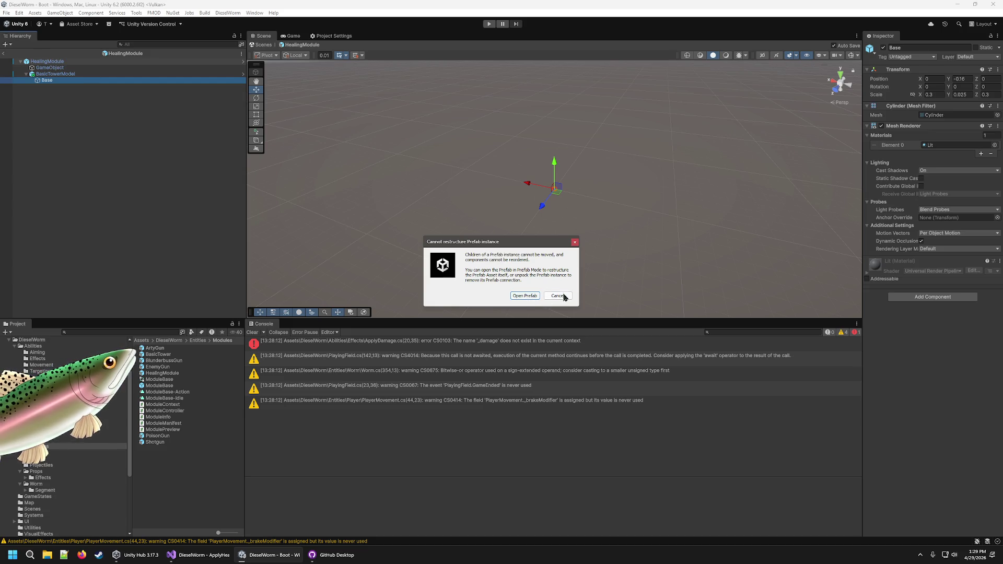
{"action": "left_click", "coordinate": [556, 295]}
{"action": "right_click", "coordinate": [69, 74]}
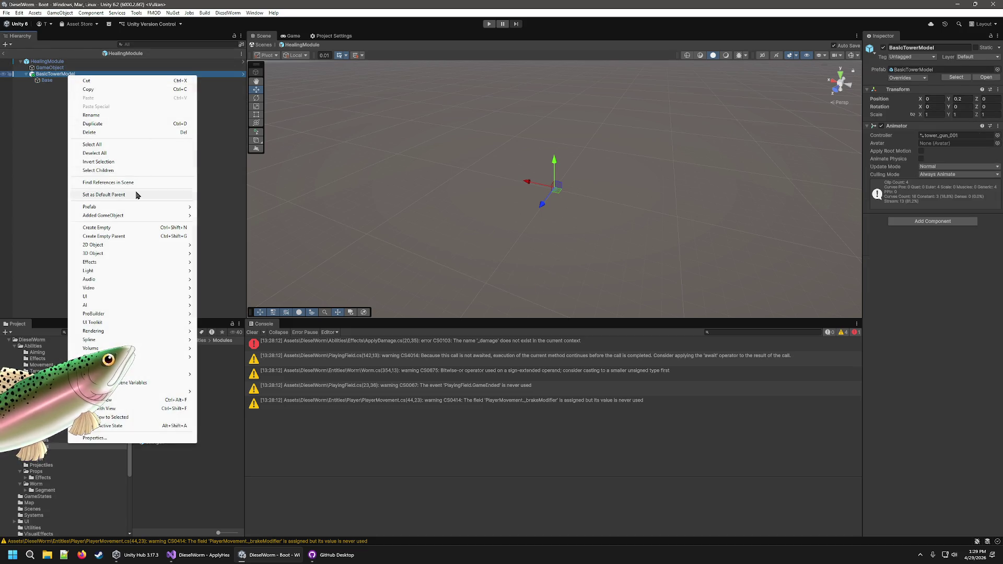
{"action": "mouse_move", "coordinate": [138, 208]}
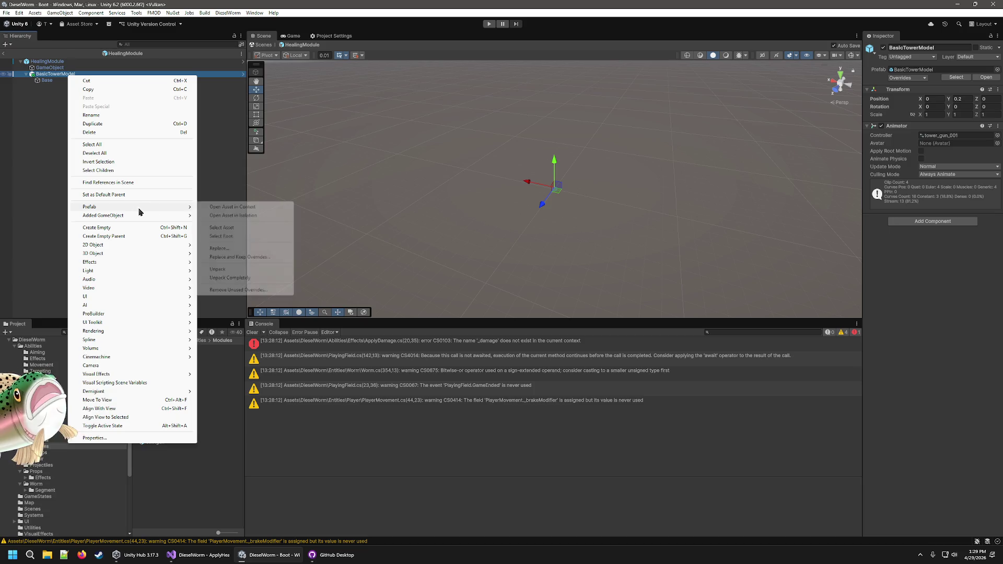
{"action": "left_click", "coordinate": [236, 269]}
{"action": "left_click_drag", "start_coordinate": [46, 81], "coordinate": [47, 63]}
Delete the GameObject and BasicTowerModel children, leaving only Base.
{"action": "left_click", "coordinate": [50, 73]}
{"action": "left_click", "coordinate": [55, 80], "text": "shift"}
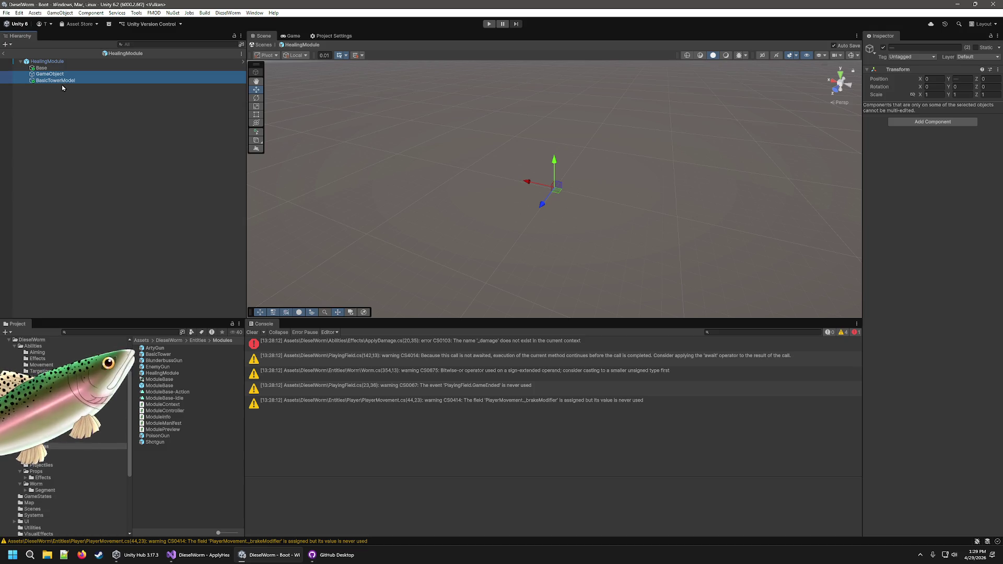
{"action": "key", "text": "Delete"}
{"action": "left_click", "coordinate": [41, 68]}
{"action": "mouse_move", "coordinate": [679, 220]}
{"action": "left_mouse_down"}
{"action": "mouse_move", "coordinate": [622, 171]}
{"action": "mouse_move", "coordinate": [531, 232]}
{"action": "left_mouse_up"}
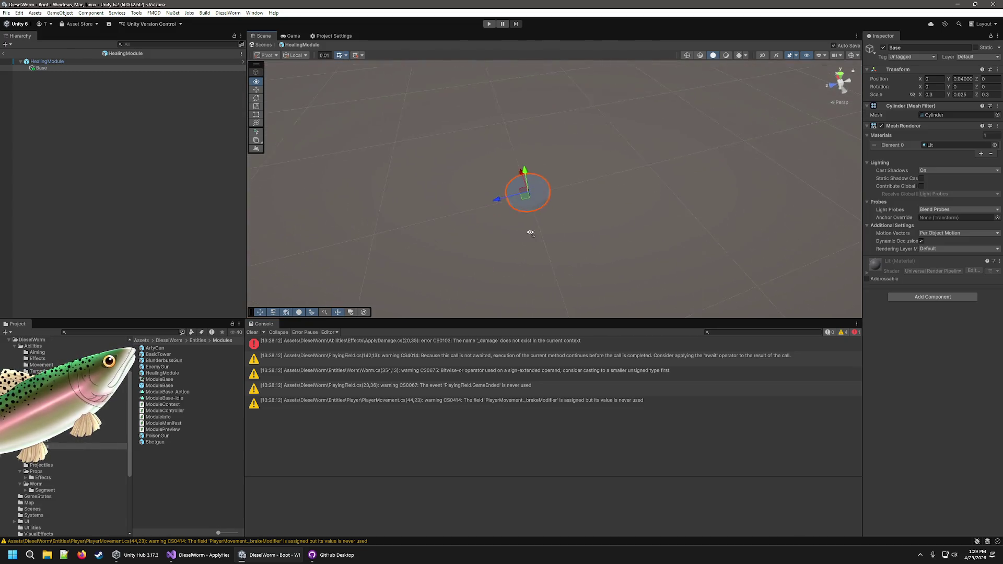
{"action": "left_click", "coordinate": [53, 77]}
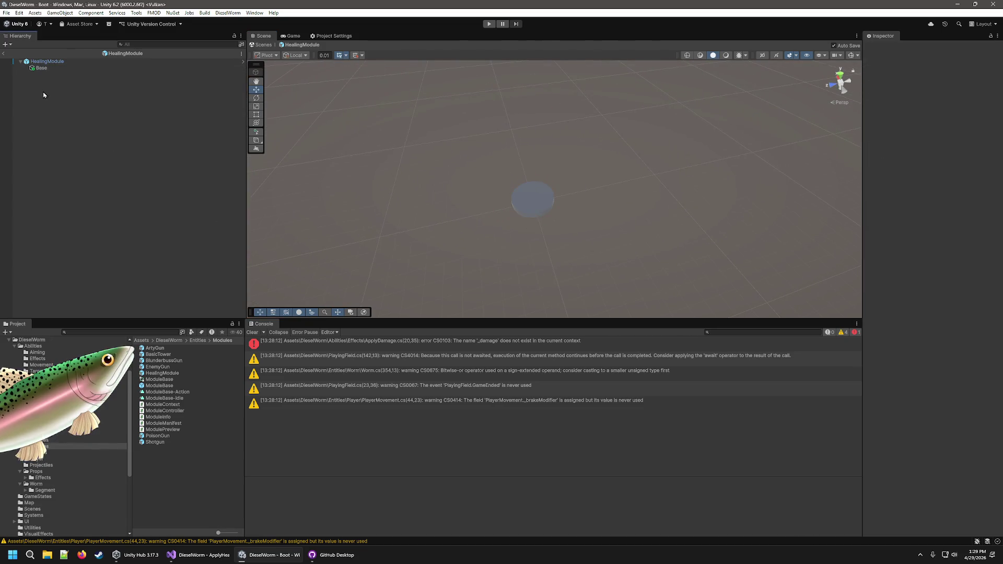
Add a Cube child under HealingModule, undoing an accidental cylinder.
{"action": "right_click", "coordinate": [49, 63]}
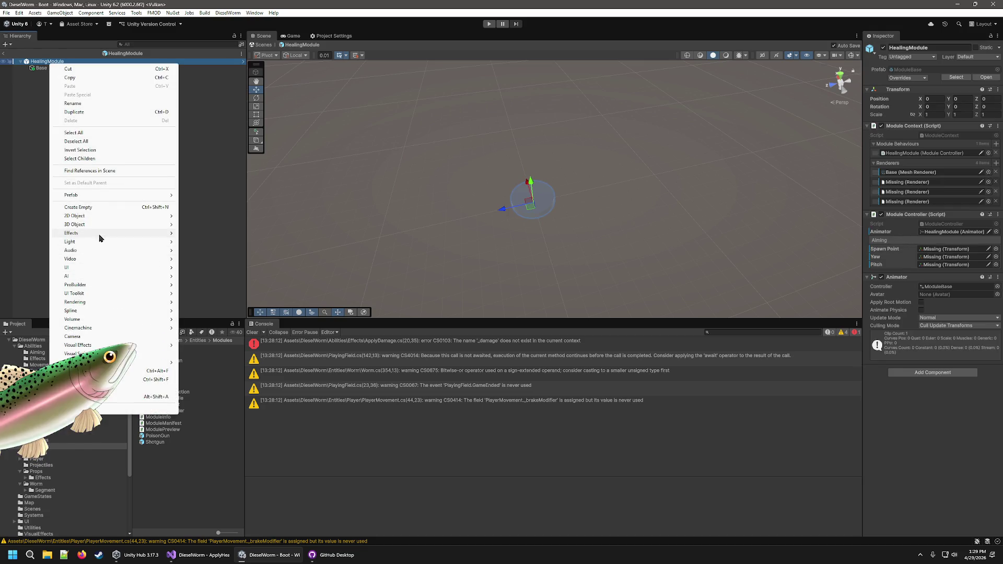
{"action": "mouse_move", "coordinate": [100, 227]}
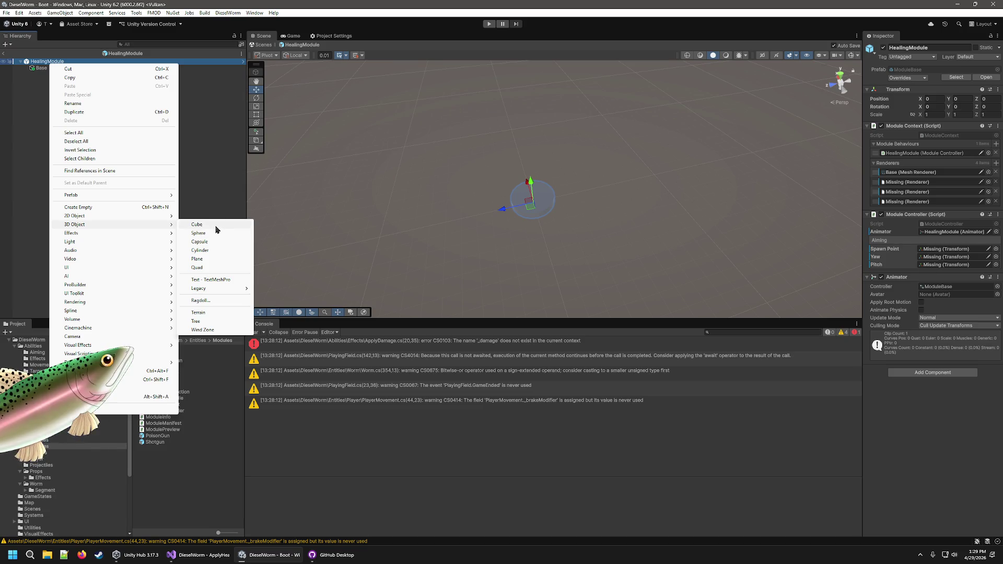
{"action": "left_click", "coordinate": [201, 251]}
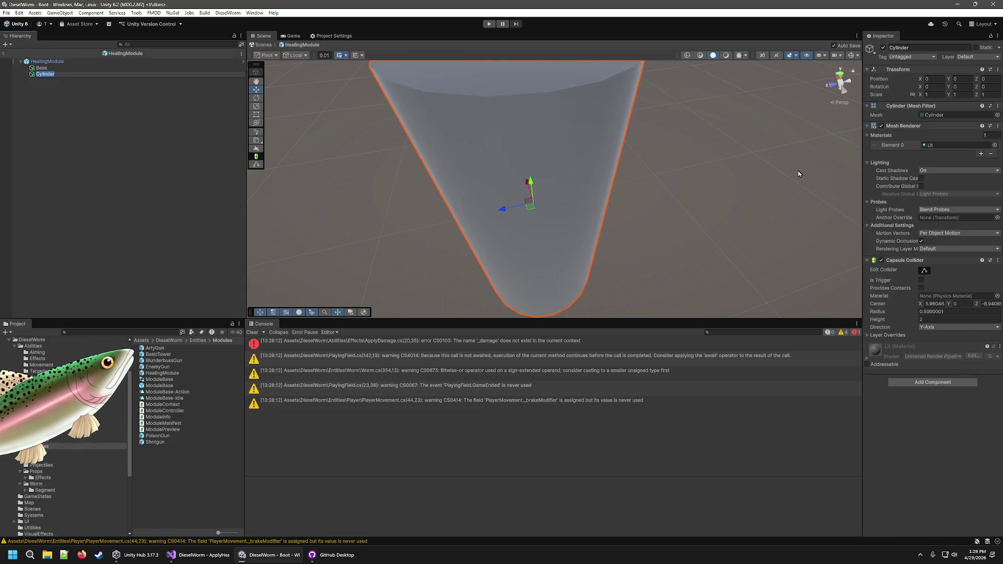
{"action": "key", "text": "ctrl+z"}
{"action": "right_click", "coordinate": [42, 62]}
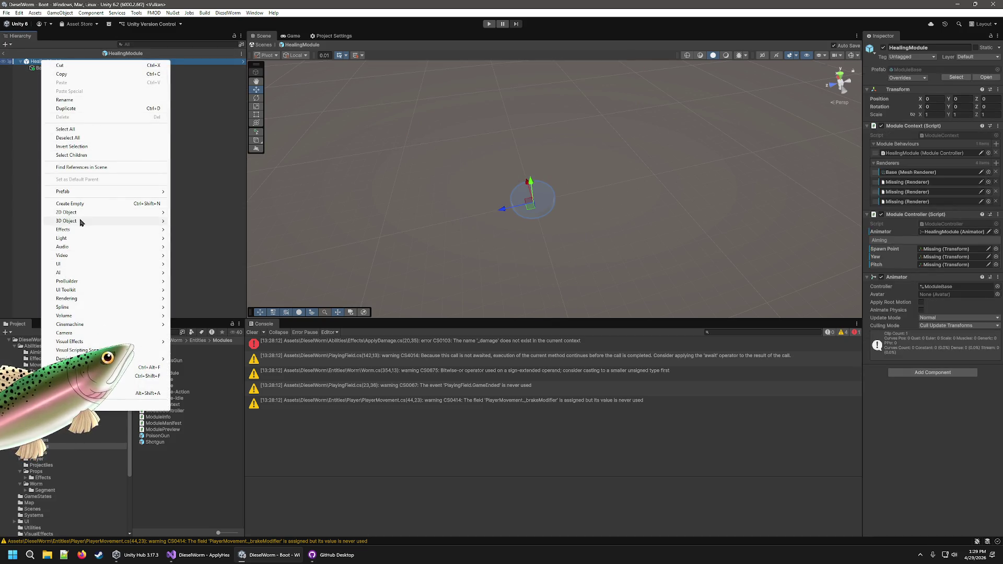
{"action": "left_click", "coordinate": [203, 224]}
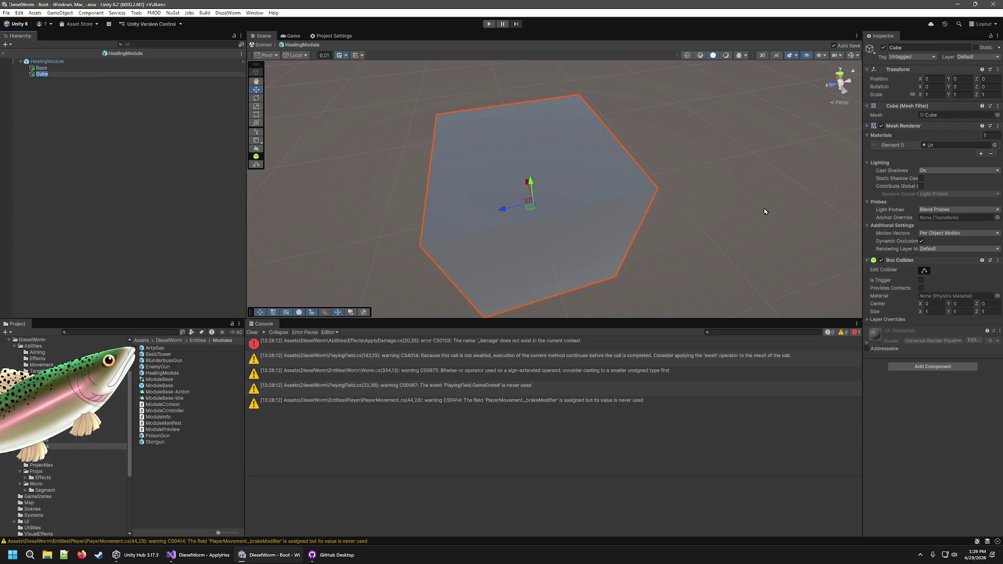
Scale the cube to 0.3 × 0.2 × 0.3.
{"action": "left_click", "coordinate": [930, 95]}
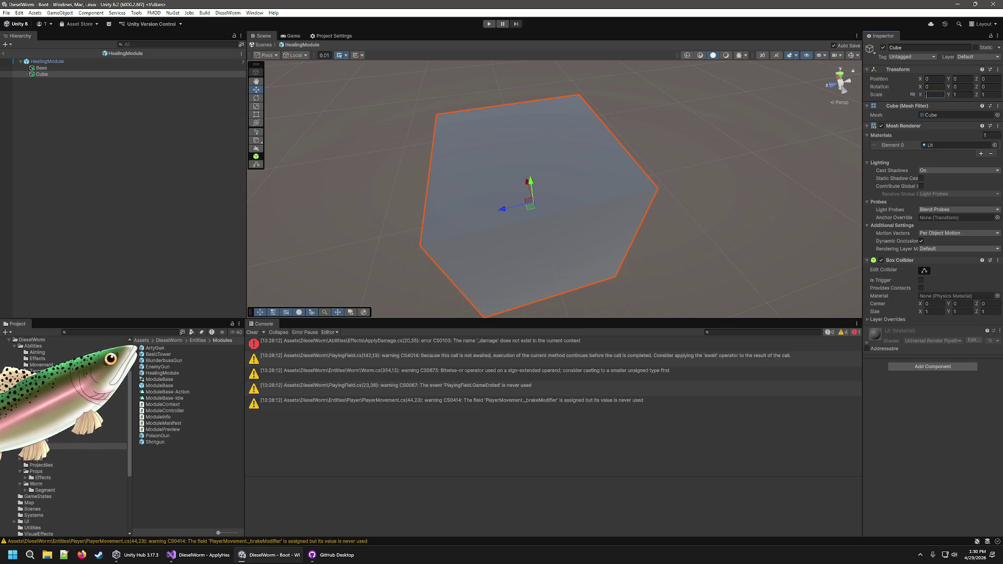
{"action": "type", "text": ".5"}
{"action": "key", "text": "BackSpace"}
{"action": "type", "text": "1"}
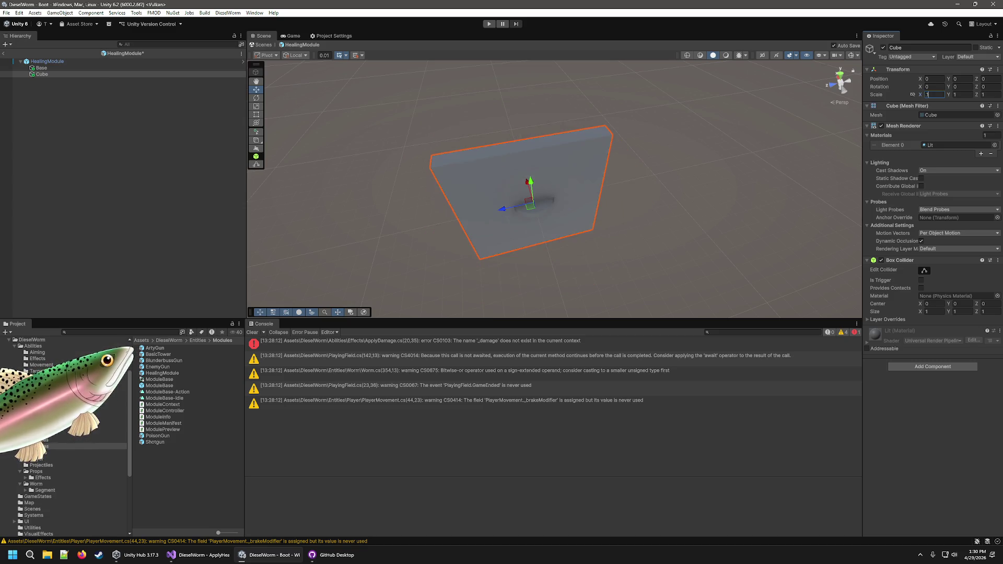
{"action": "key", "text": "BackSpace"}
{"action": "type", "text": "2"}
{"action": "key", "text": "BackSpace"}
{"action": "type", "text": "3"}
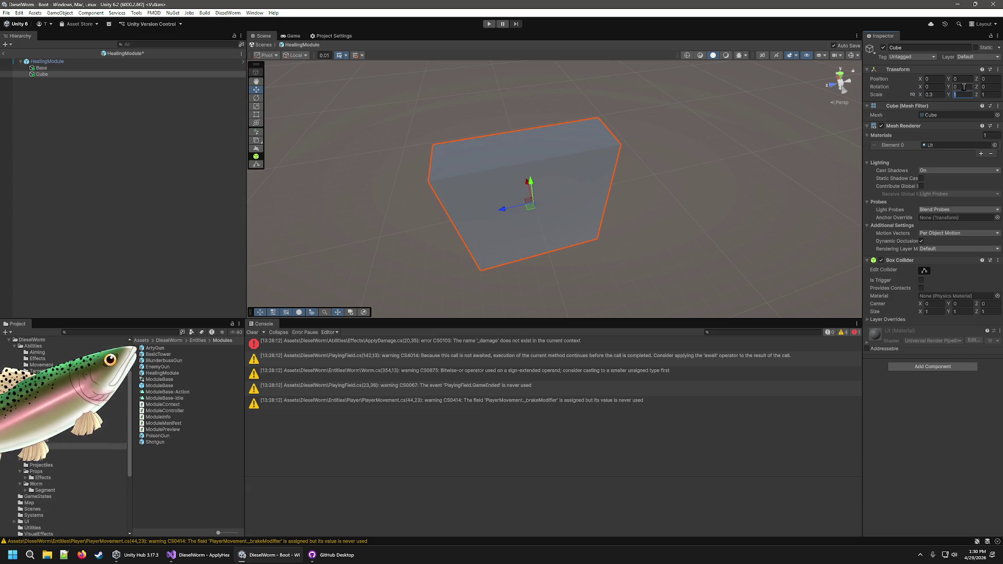
{"action": "type", "text": ".3"}
{"action": "left_click", "coordinate": [988, 86]}
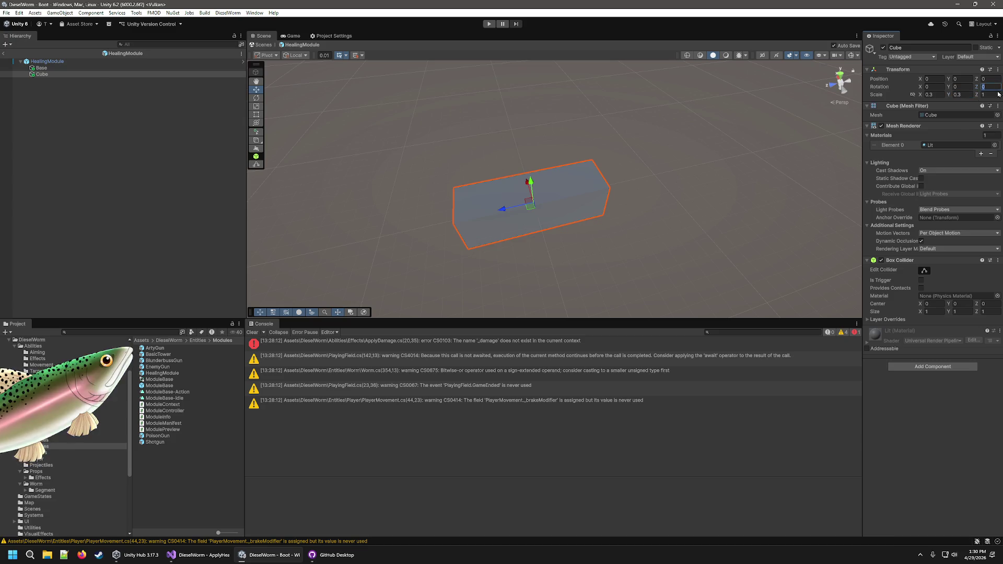
{"action": "type", "text": ".3"}
{"action": "key", "text": "Return"}
{"action": "mouse_move", "coordinate": [540, 242]}
{"action": "left_mouse_down"}
{"action": "mouse_move", "coordinate": [571, 293]}
{"action": "mouse_move", "coordinate": [523, 146]}
{"action": "left_mouse_up"}
{"action": "type", "text": "f"}
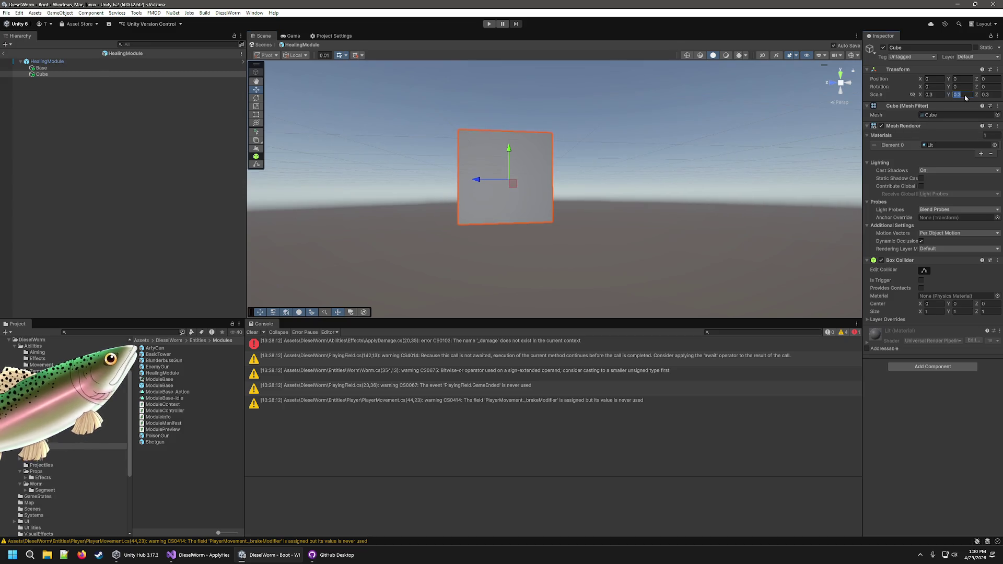
{"action": "type", "text": "0.1"}
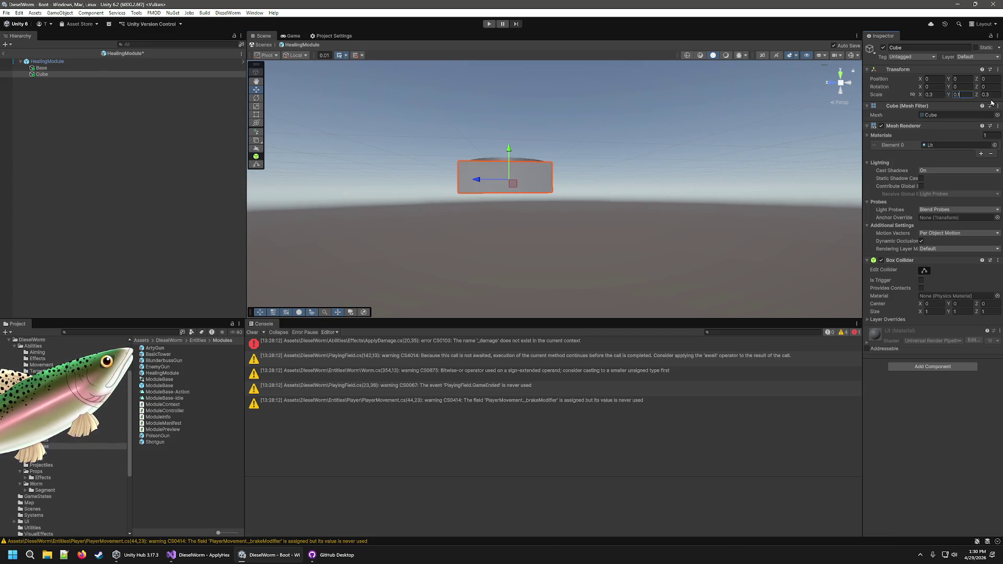
{"action": "key", "text": "BackSpace"}
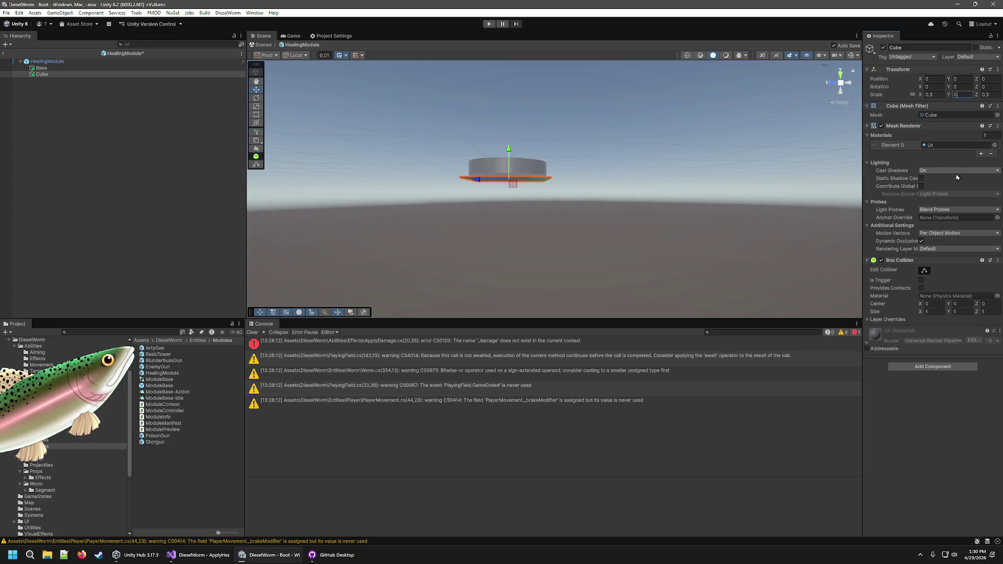
{"action": "type", "text": ".2"}
Raise the cube atop the Base, remove its Box Collider, and exit prefab mode.
{"action": "mouse_move", "coordinate": [507, 152]}
{"action": "left_mouse_down"}
{"action": "mouse_move", "coordinate": [511, 101]}
{"action": "mouse_move", "coordinate": [540, 126]}
{"action": "mouse_move", "coordinate": [544, 145]}
{"action": "mouse_move", "coordinate": [511, 100]}
{"action": "mouse_move", "coordinate": [552, 146]}
{"action": "mouse_move", "coordinate": [550, 124]}
{"action": "left_mouse_up"}
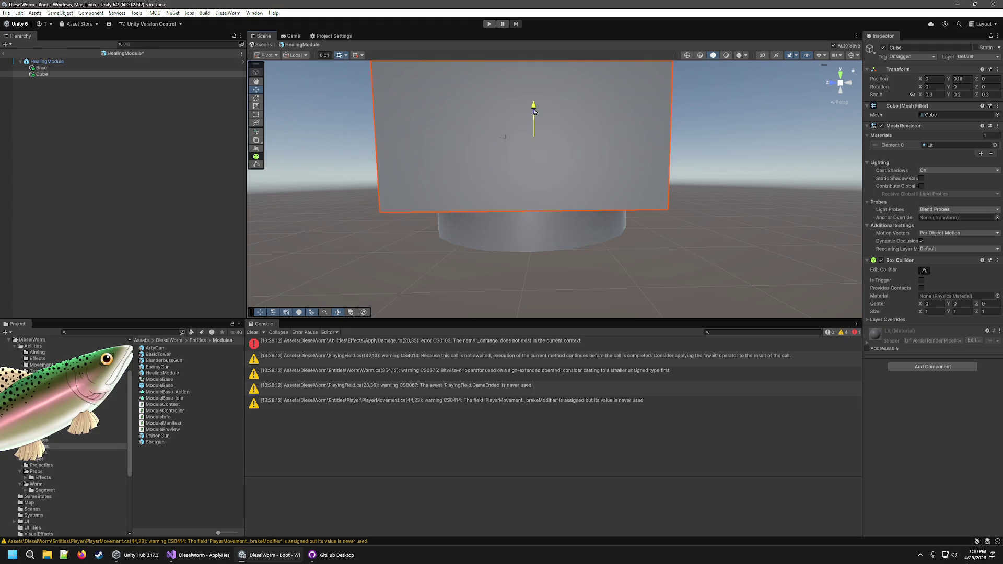
{"action": "scroll", "coordinate": [622, 269], "scroll_direction": "down", "scroll_amount": 5}
{"action": "left_click", "coordinate": [798, 231]}
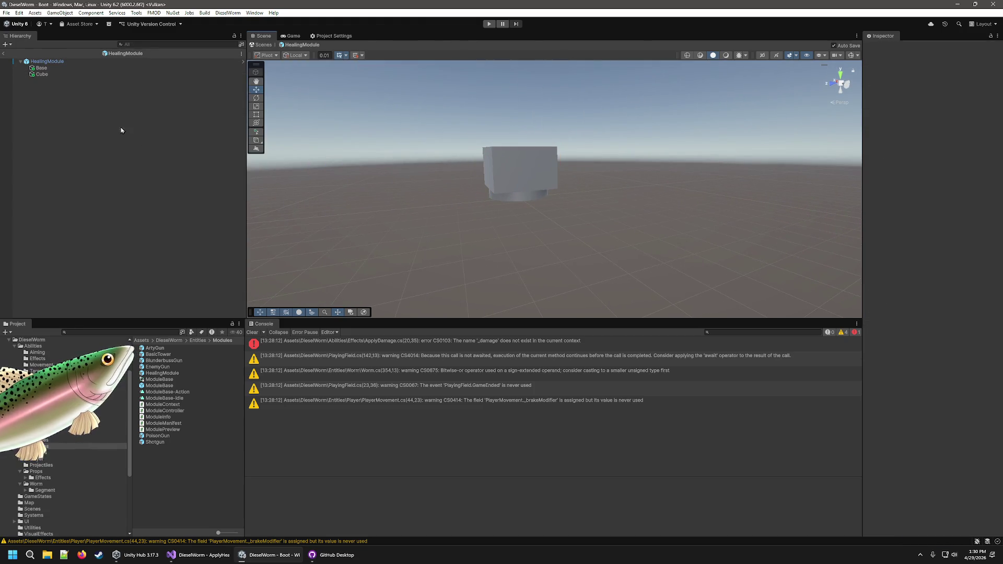
{"action": "left_click", "coordinate": [73, 75]}
{"action": "right_click", "coordinate": [940, 260]}
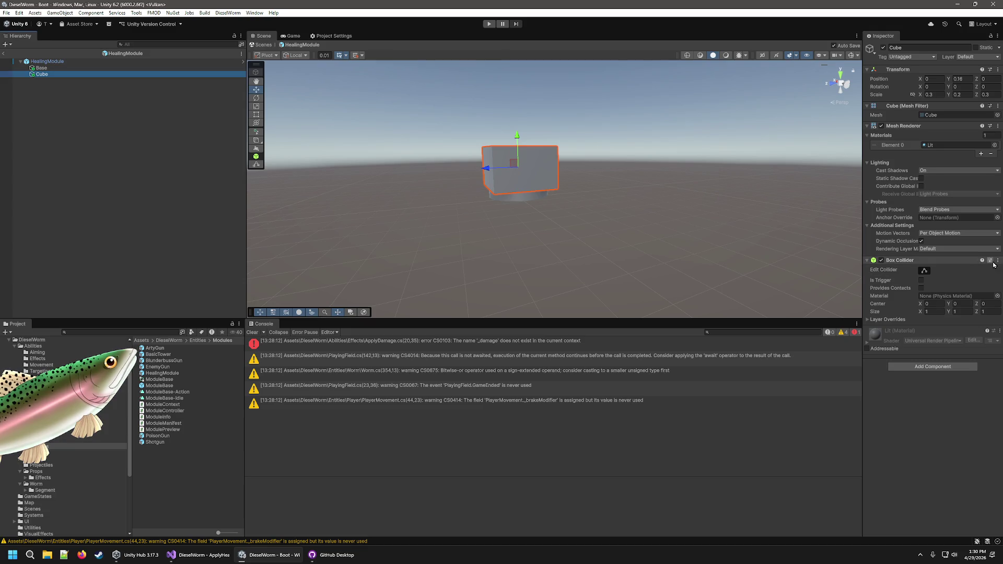
{"action": "left_click", "coordinate": [956, 282]}
{"action": "key", "text": "Up"}
{"action": "key", "text": "Down"}
{"action": "left_click", "coordinate": [71, 100]}
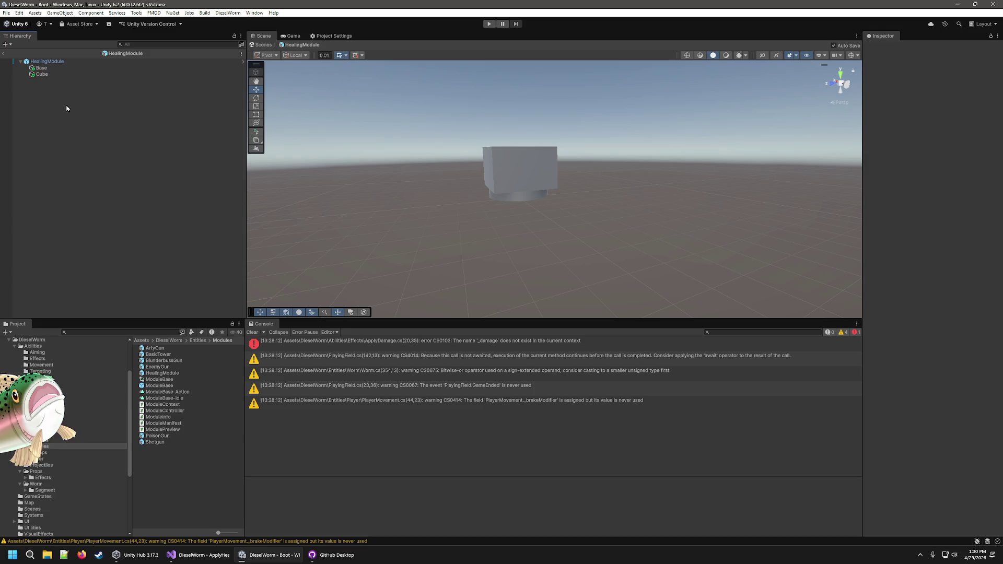
{"action": "left_click", "coordinate": [6, 54]}
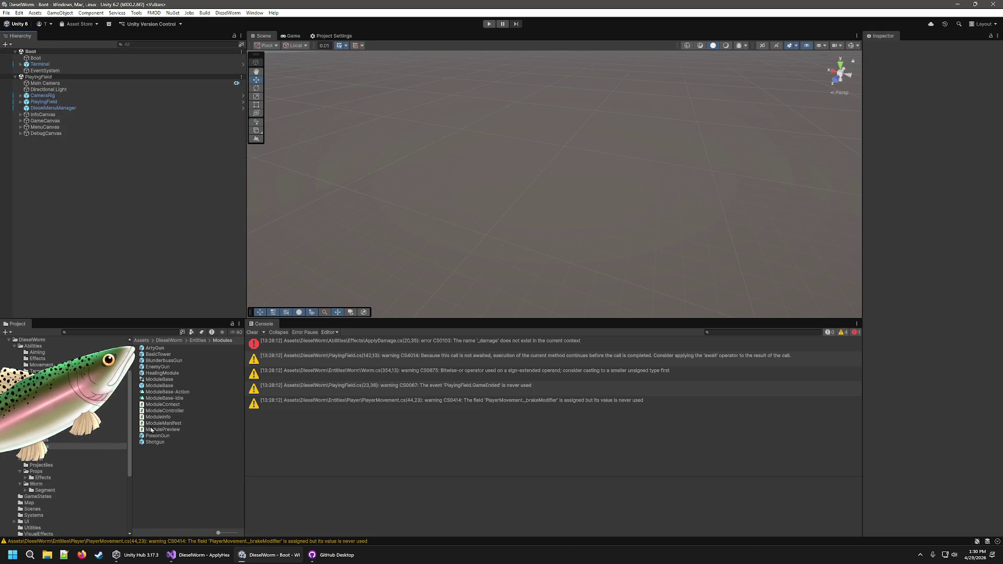
Drop a HealingModule prefab instance into Boot at position 0, 0, 0 and frame it.
{"action": "left_click", "coordinate": [15, 77]}
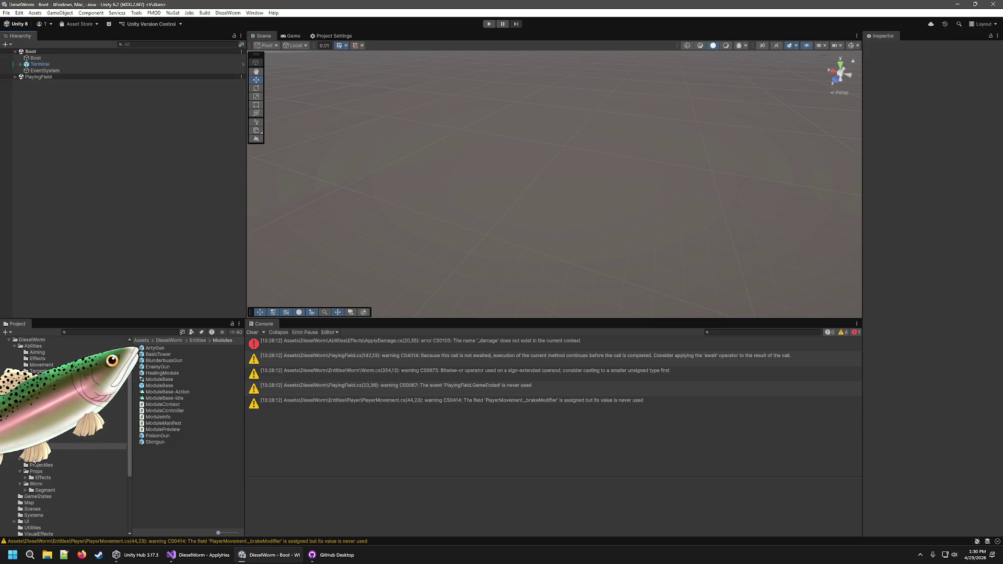
{"action": "mouse_move", "coordinate": [162, 373]}
{"action": "left_mouse_down"}
{"action": "mouse_move", "coordinate": [52, 67]}
{"action": "mouse_move", "coordinate": [26, 72]}
{"action": "mouse_move", "coordinate": [58, 52]}
{"action": "left_mouse_up"}
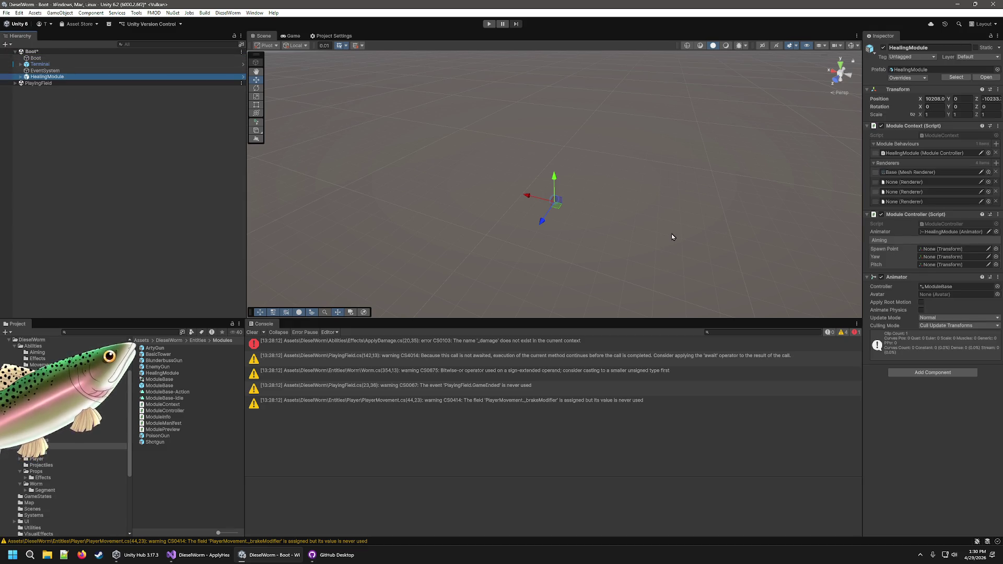
{"action": "left_click", "coordinate": [940, 98]}
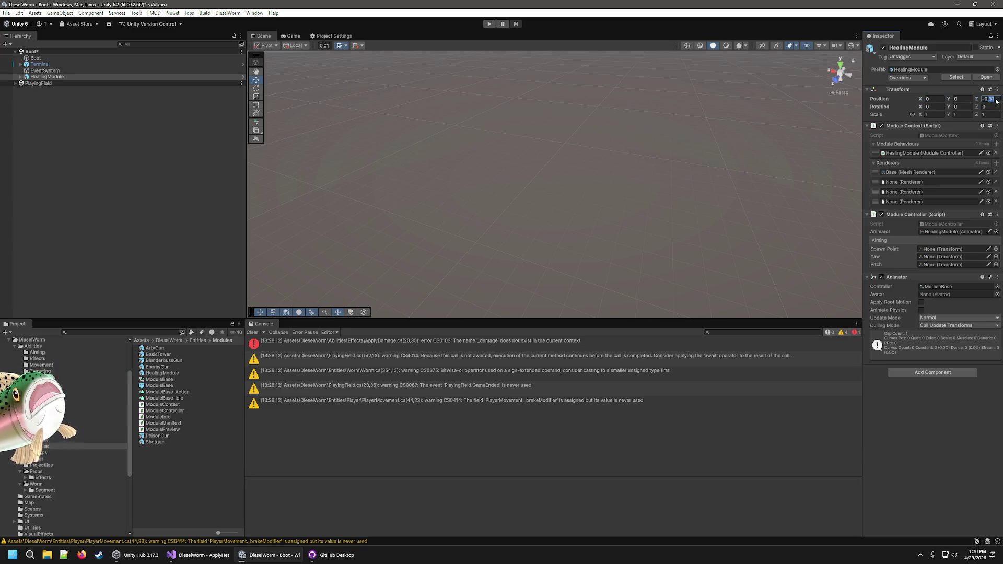
{"action": "left_click", "coordinate": [739, 128]}
{"action": "left_click", "coordinate": [47, 77]}
{"action": "key", "text": "f"}
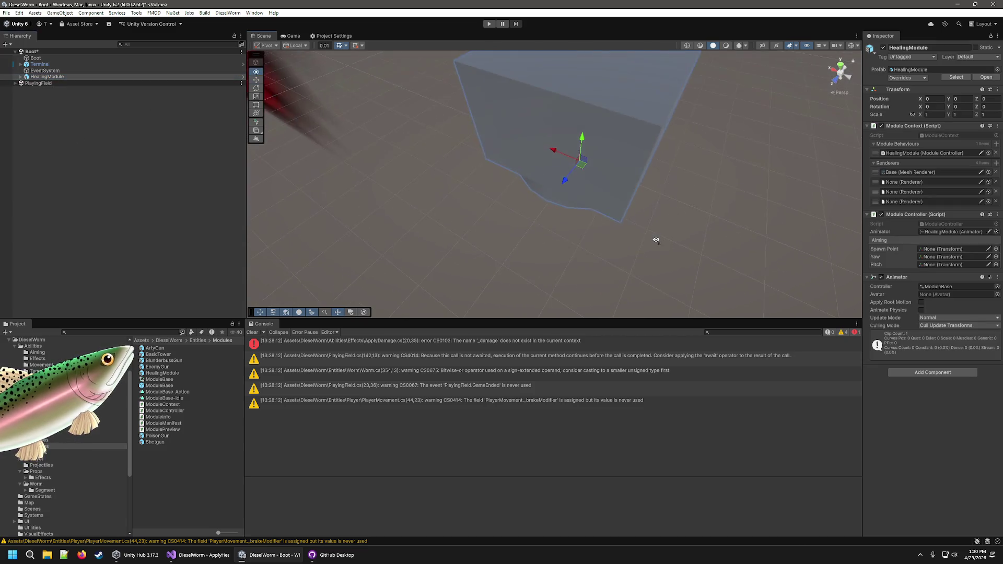
{"action": "right_click", "coordinate": [59, 159]}
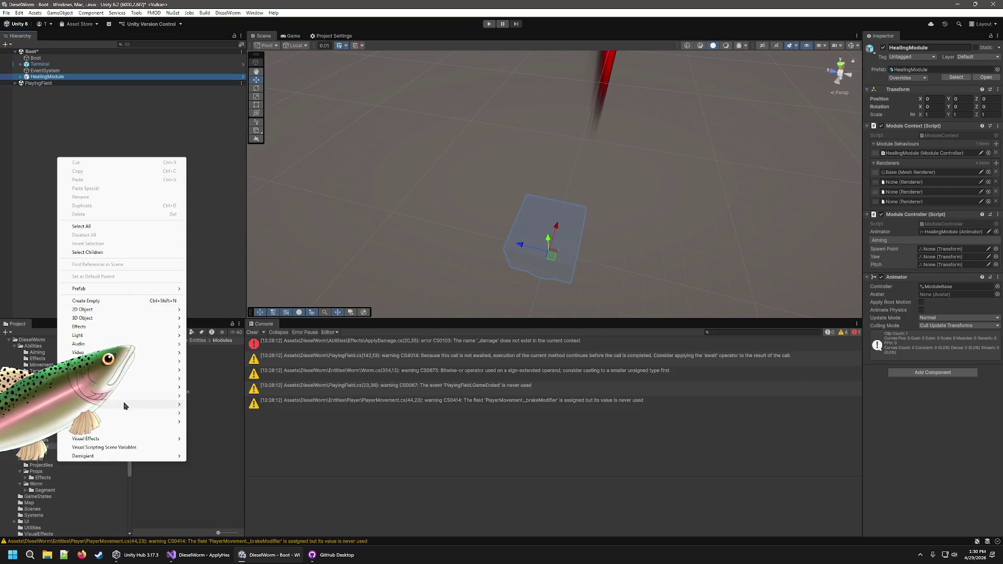
Add a ProBuilder Cube to the Boot scene from the Hierarchy's context menu.
{"action": "mouse_move", "coordinate": [133, 379]}
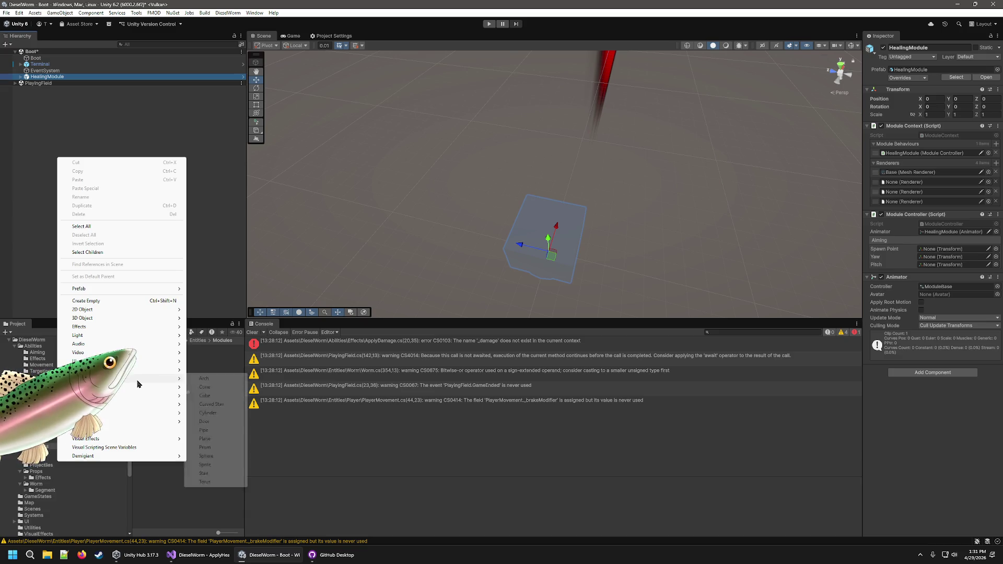
{"action": "left_click", "coordinate": [206, 395]}
{"action": "left_click_drag", "start_coordinate": [569, 253], "coordinate": [675, 223]}
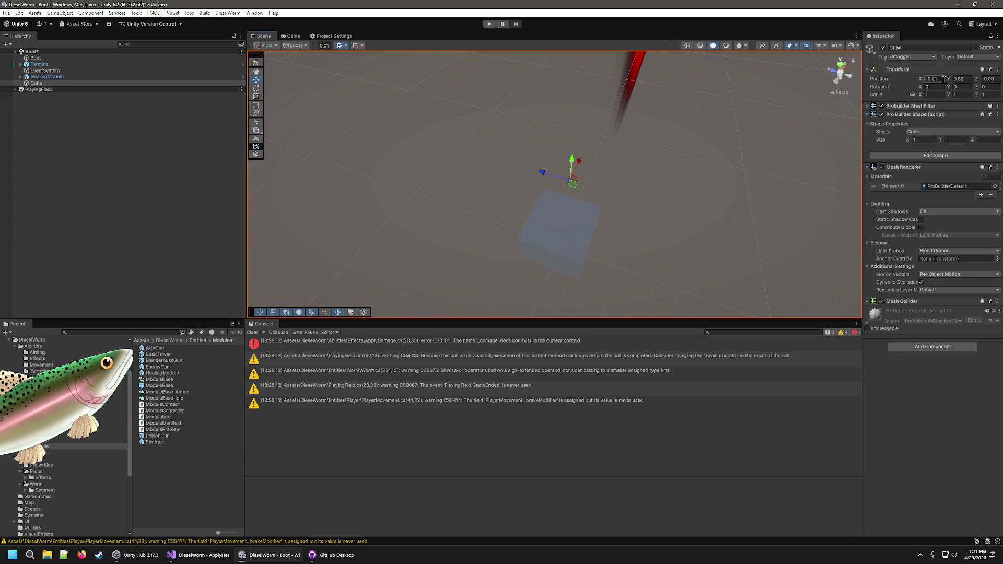
Position the cube at X 0 and Z 0, raised to Y 0.91.
{"action": "type", "text": "0"}
{"action": "key", "text": "Tab"}
{"action": "type", "text": "0"}
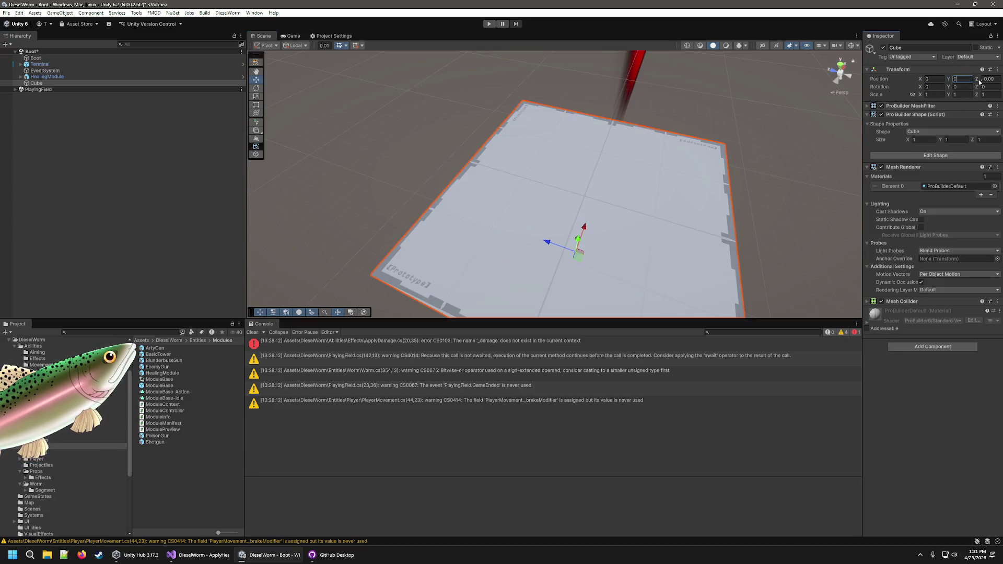
{"action": "type", "text": ".0"}
{"action": "key", "text": "Return"}
{"action": "mouse_move", "coordinate": [813, 150]}
{"action": "left_mouse_down"}
{"action": "mouse_move", "coordinate": [777, 177]}
{"action": "mouse_move", "coordinate": [669, 112]}
{"action": "mouse_move", "coordinate": [676, 191]}
{"action": "mouse_move", "coordinate": [676, 94]}
{"action": "mouse_move", "coordinate": [624, 186]}
{"action": "mouse_move", "coordinate": [596, 120]}
{"action": "mouse_move", "coordinate": [632, 70]}
{"action": "left_mouse_up"}
{"action": "mouse_move", "coordinate": [676, 217]}
{"action": "left_mouse_down"}
{"action": "mouse_move", "coordinate": [707, 168]}
{"action": "mouse_move", "coordinate": [608, 240]}
{"action": "left_mouse_up"}
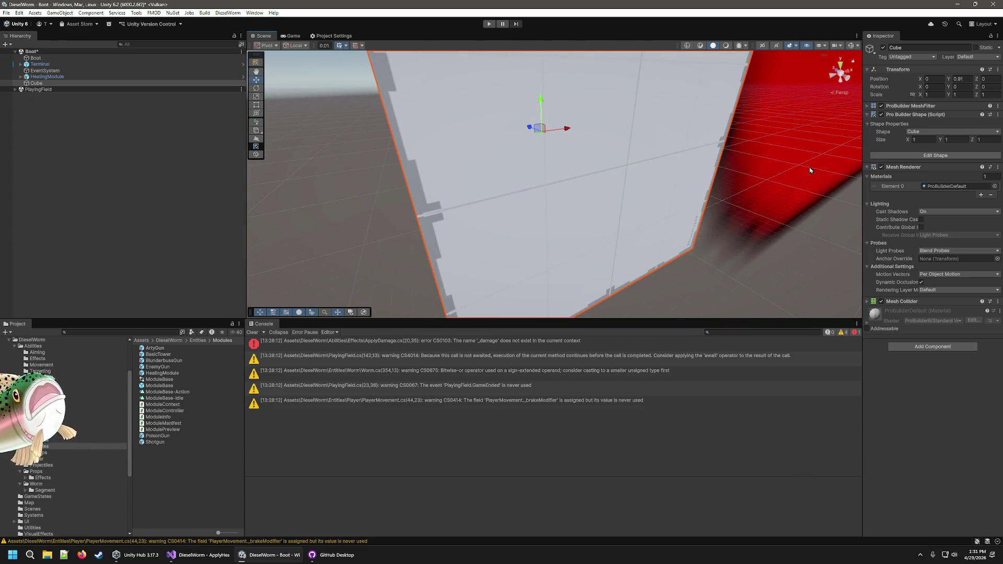
{"action": "left_click", "coordinate": [923, 139]}
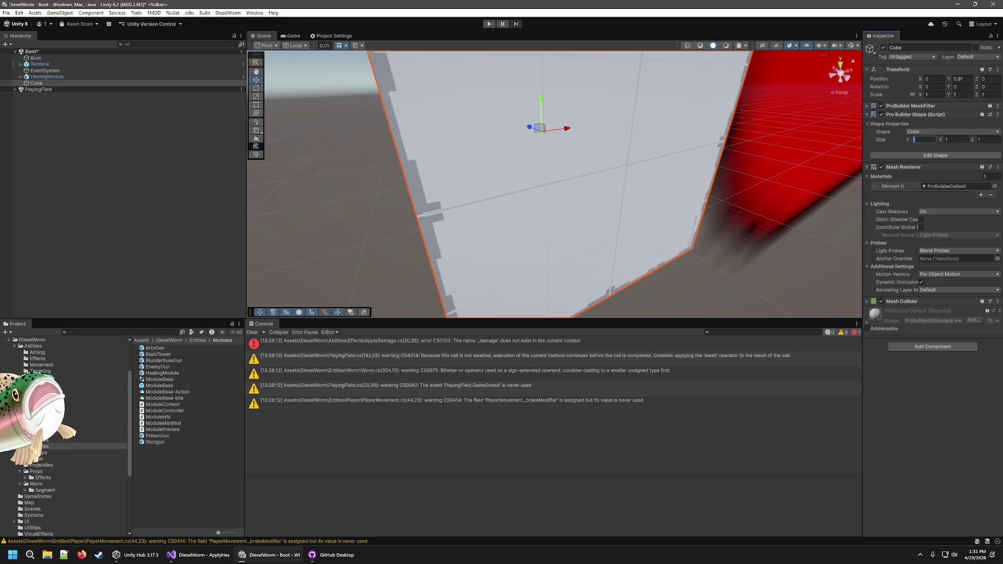
Size the cube to 0.4 × 0.1 × 0.4 and lower the slab toward the box.
{"action": "type", "text": ".1"}
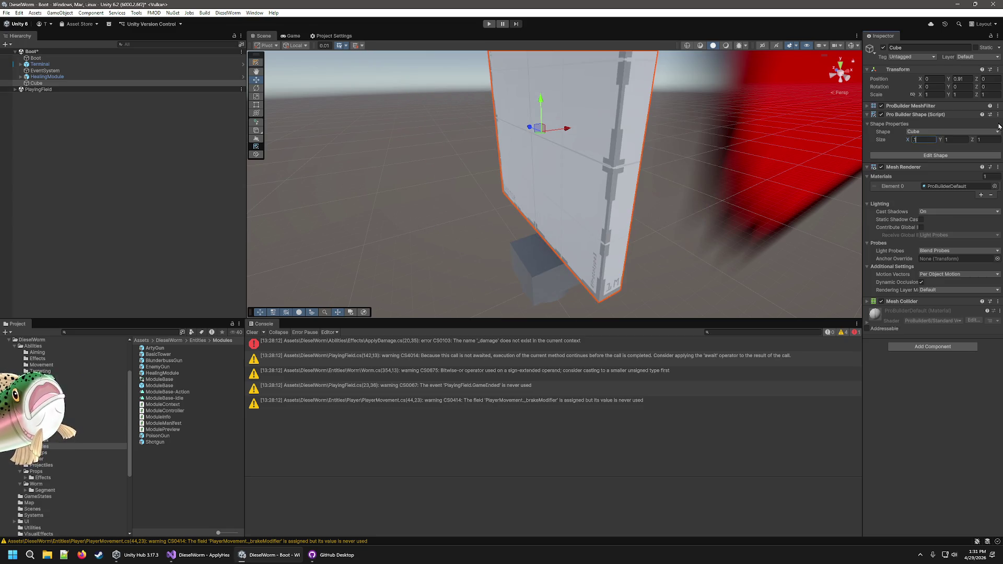
{"action": "type", "text": ".4"}
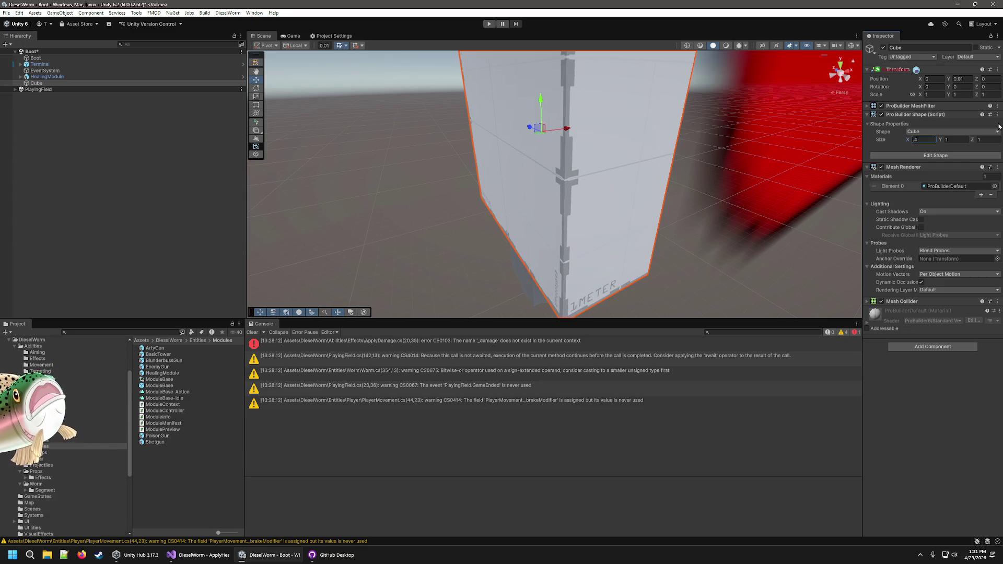
{"action": "key", "text": "Tab"}
{"action": "key", "text": "BackSpace"}
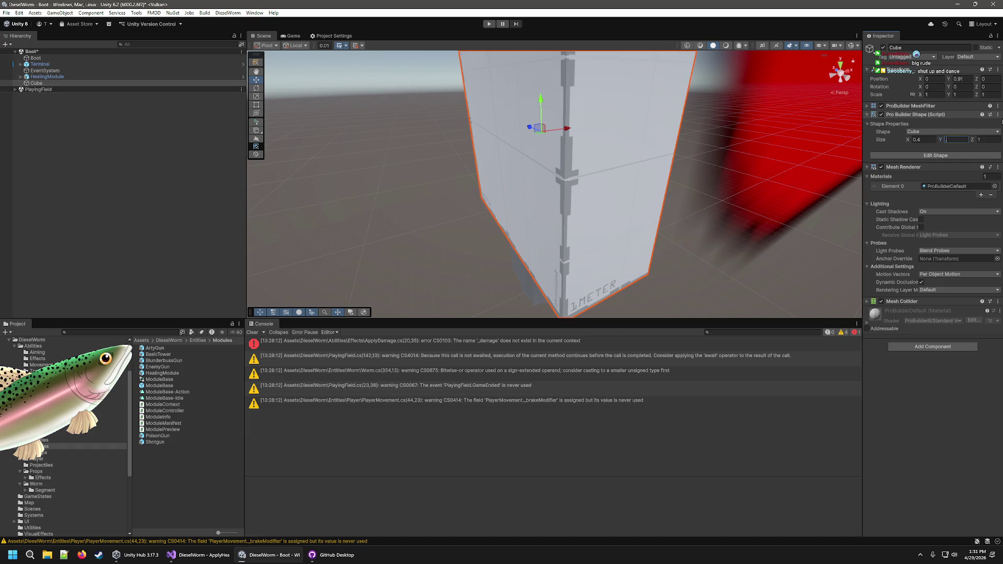
{"action": "type", "text": ".1"}
{"action": "key", "text": "Tab"}
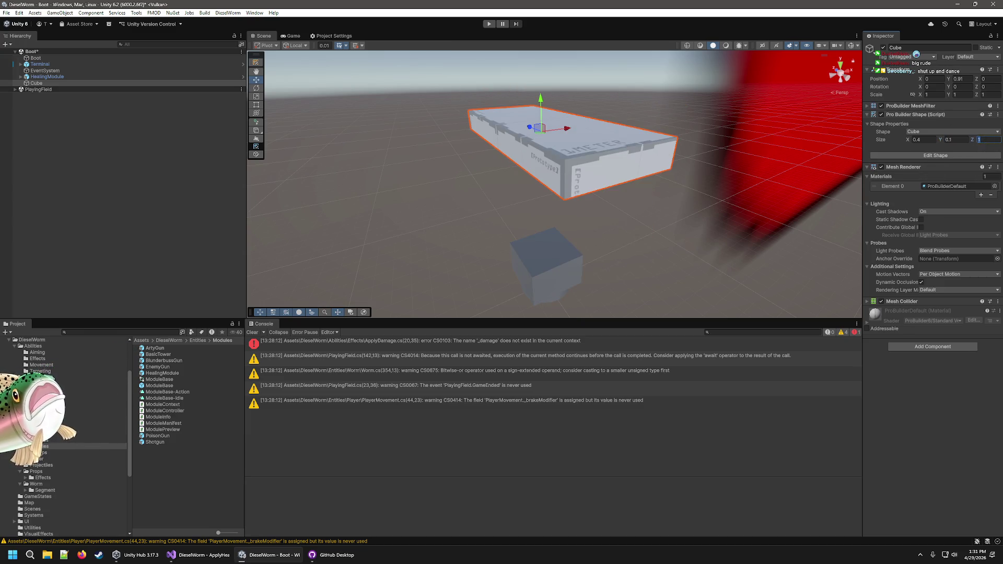
{"action": "type", "text": ".4"}
{"action": "mouse_move", "coordinate": [541, 104]}
{"action": "left_mouse_down"}
{"action": "mouse_move", "coordinate": [568, 232]}
{"action": "mouse_move", "coordinate": [567, 222]}
{"action": "left_mouse_up"}
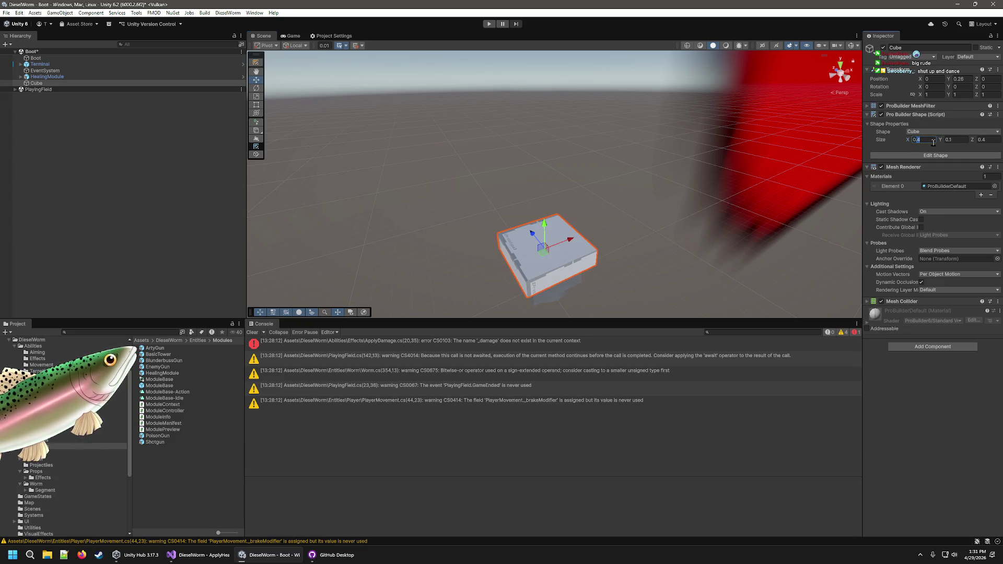
Change the slab's width and depth to 0.28 and set it on the box top at Y 0.31.
{"action": "type", "text": "0.3"}
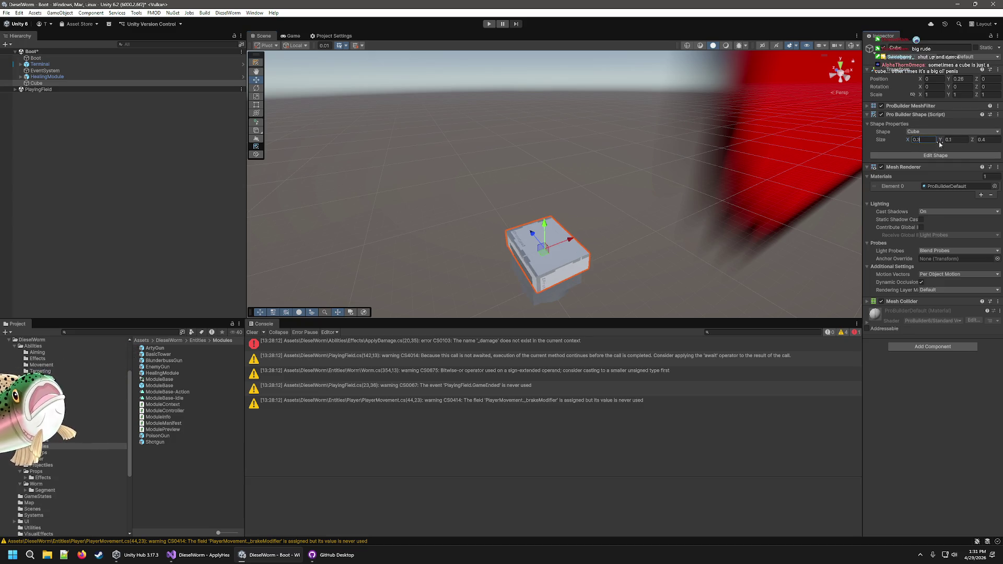
{"action": "key", "text": "BackSpace"}
{"action": "type", "text": "25"}
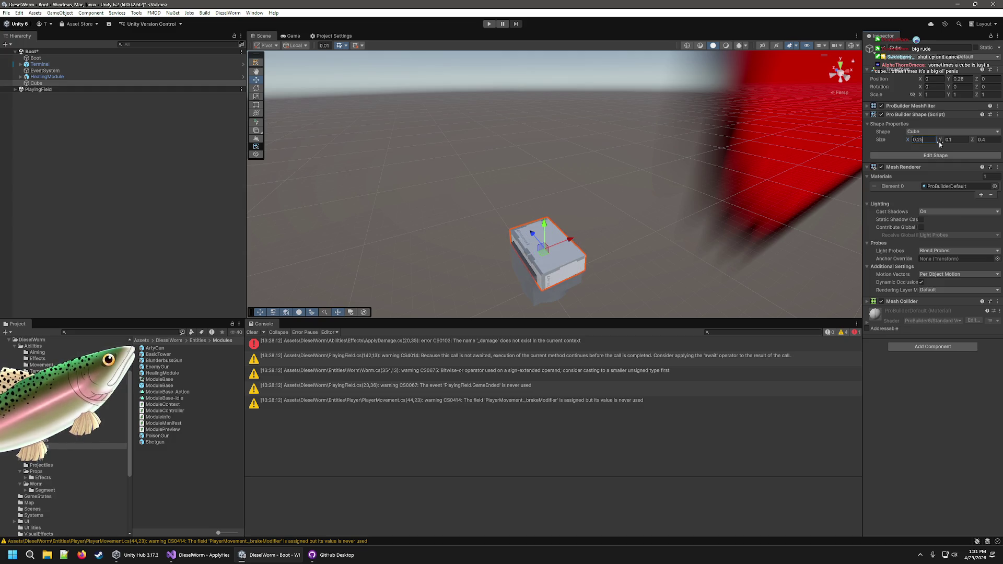
{"action": "key", "text": "BackSpace"}
{"action": "type", "text": "6"}
{"action": "key", "text": "BackSpace"}
{"action": "type", "text": "8"}
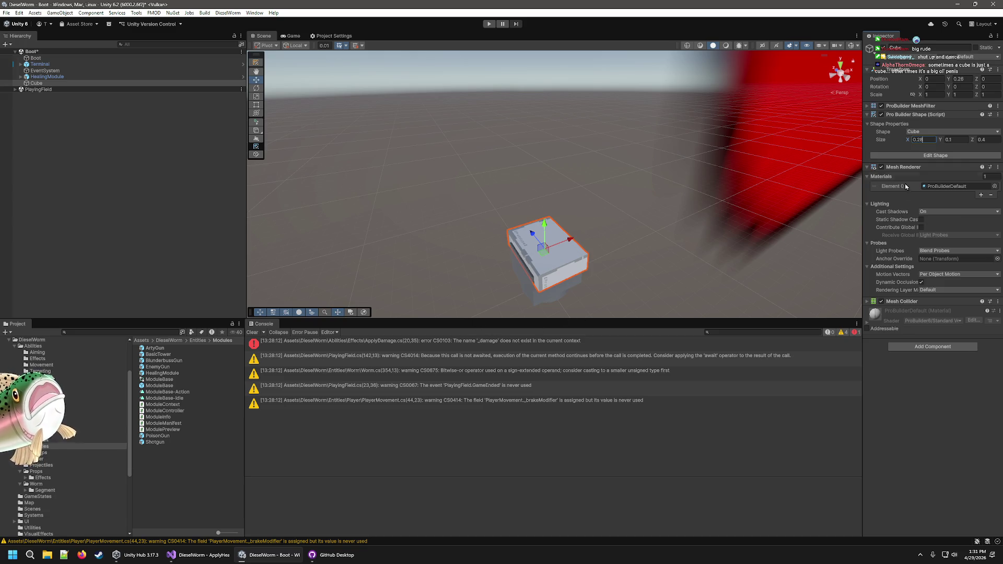
{"action": "left_click", "coordinate": [981, 140]}
{"action": "type", "text": "0.2"}
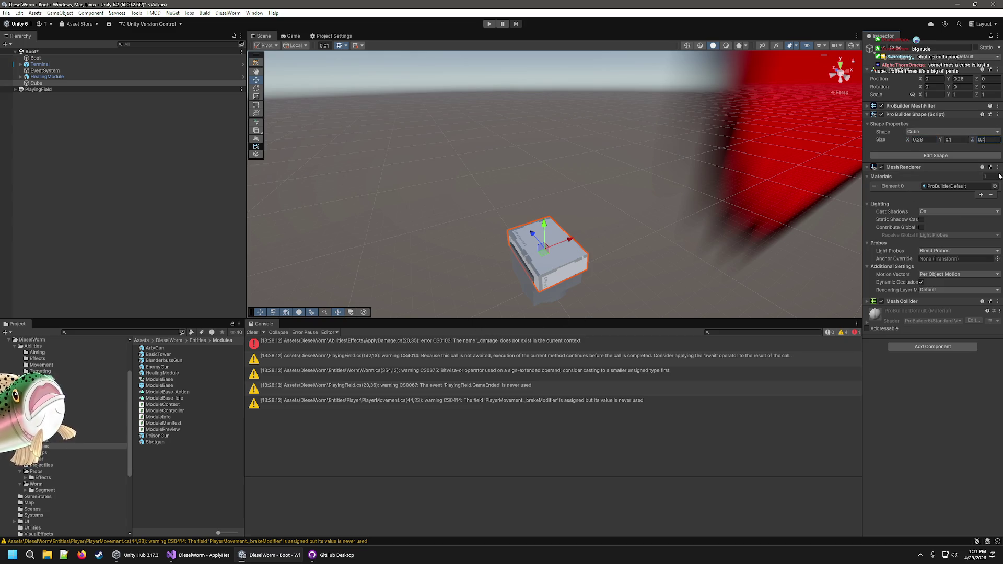
{"action": "type", "text": "8"}
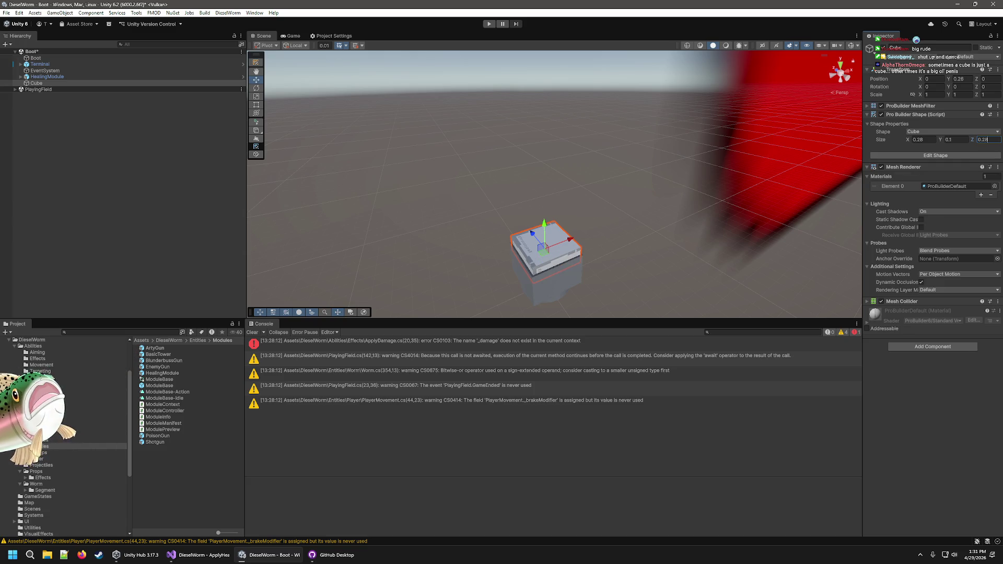
{"action": "mouse_move", "coordinate": [585, 237]}
{"action": "left_mouse_down"}
{"action": "mouse_move", "coordinate": [622, 282]}
{"action": "mouse_move", "coordinate": [667, 280]}
{"action": "mouse_move", "coordinate": [515, 139]}
{"action": "mouse_move", "coordinate": [569, 224]}
{"action": "mouse_move", "coordinate": [587, 311]}
{"action": "mouse_move", "coordinate": [569, 246]}
{"action": "left_mouse_up"}
{"action": "key", "text": "f"}
{"action": "left_click_drag", "start_coordinate": [564, 167], "coordinate": [565, 149]}
{"action": "left_click", "coordinate": [920, 156]}
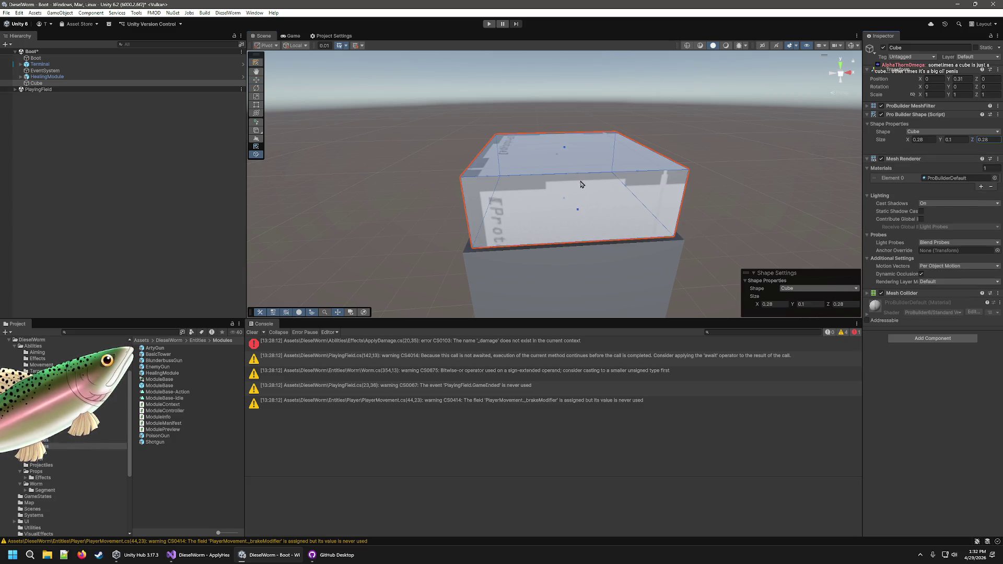
Leave shape editing and try picking the slab's front and top faces in face mode.
{"action": "left_click", "coordinate": [256, 64]}
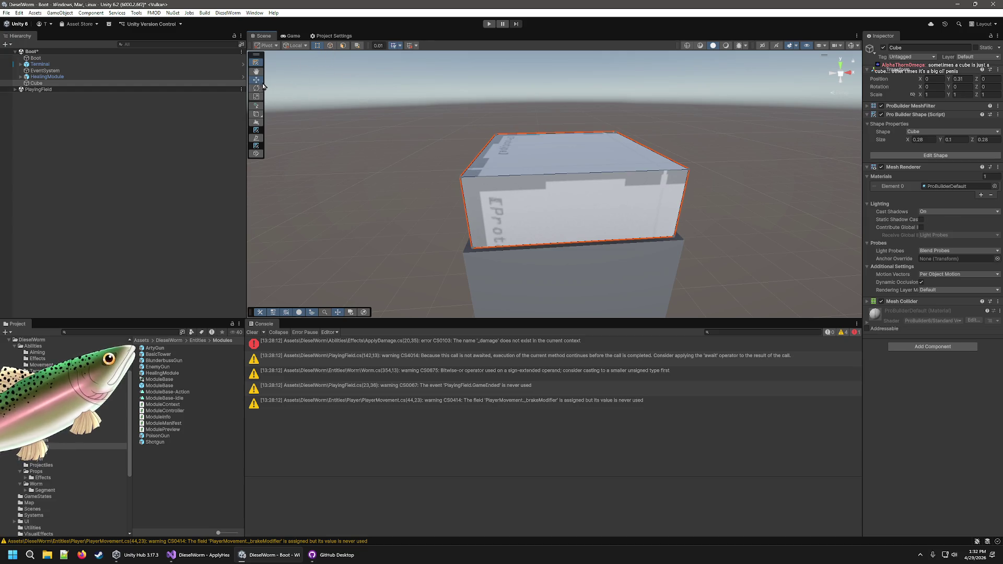
{"action": "left_click", "coordinate": [343, 45]}
{"action": "left_click", "coordinate": [579, 213]}
{"action": "left_click", "coordinate": [563, 162], "text": "shift"}
{"action": "mouse_move", "coordinate": [544, 177]}
{"action": "left_mouse_down"}
{"action": "mouse_move", "coordinate": [470, 157]}
{"action": "mouse_move", "coordinate": [544, 226]}
{"action": "mouse_move", "coordinate": [486, 224]}
{"action": "left_mouse_up"}
{"action": "left_click", "coordinate": [486, 224], "text": "shift"}
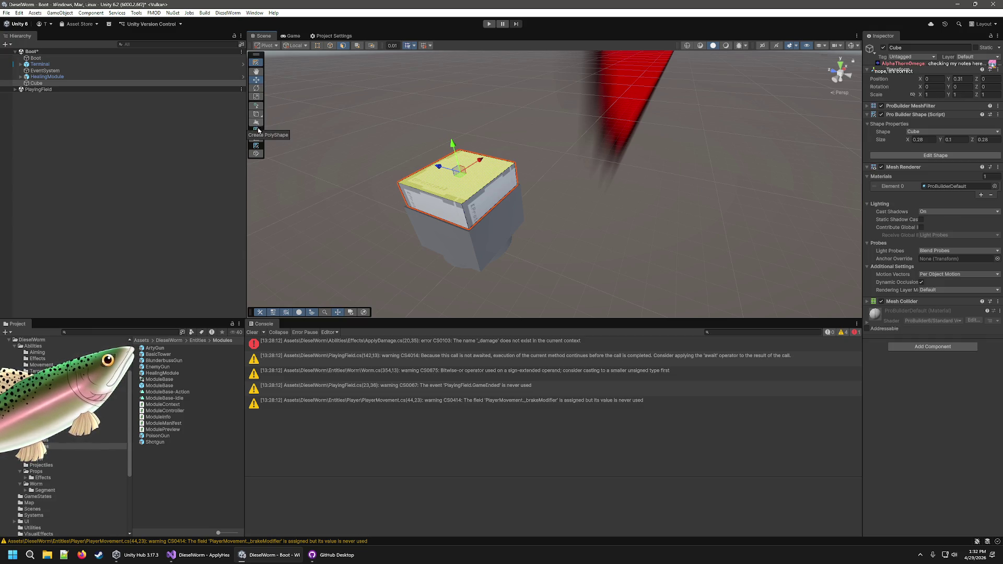
Reselect the slab and switch it into ProBuilder element editing.
{"action": "left_click", "coordinate": [259, 155]}
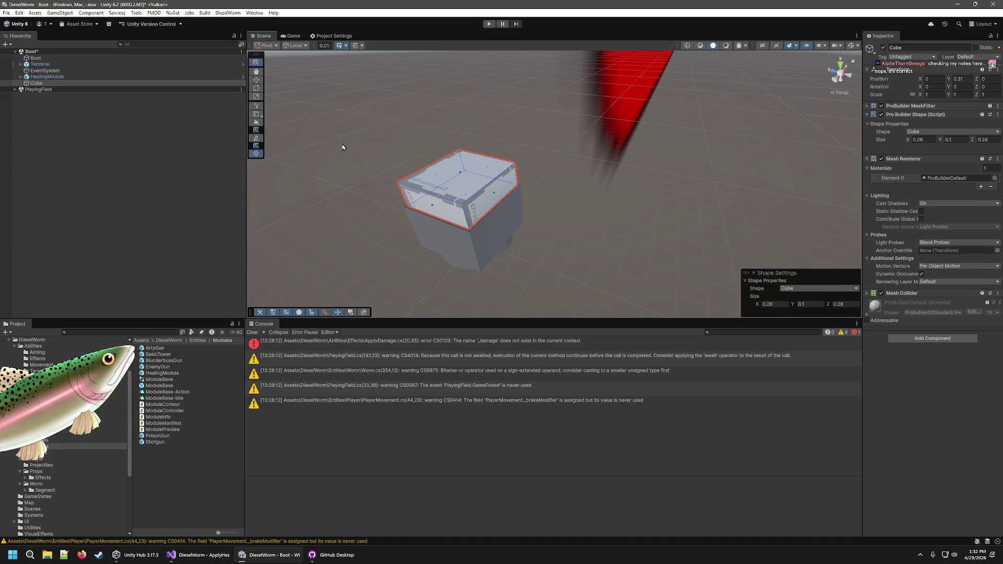
{"action": "left_click", "coordinate": [690, 158]}
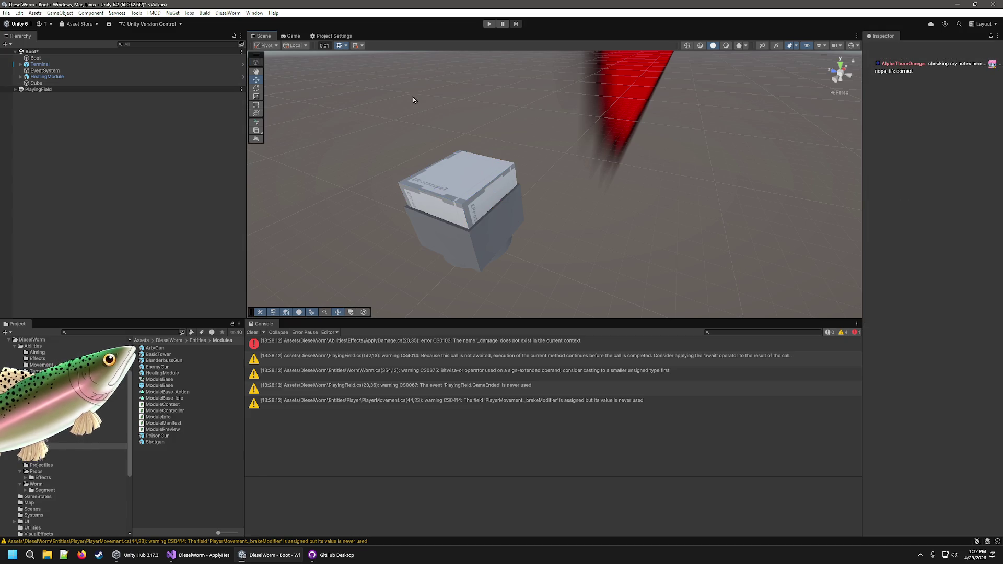
{"action": "left_click", "coordinate": [447, 172]}
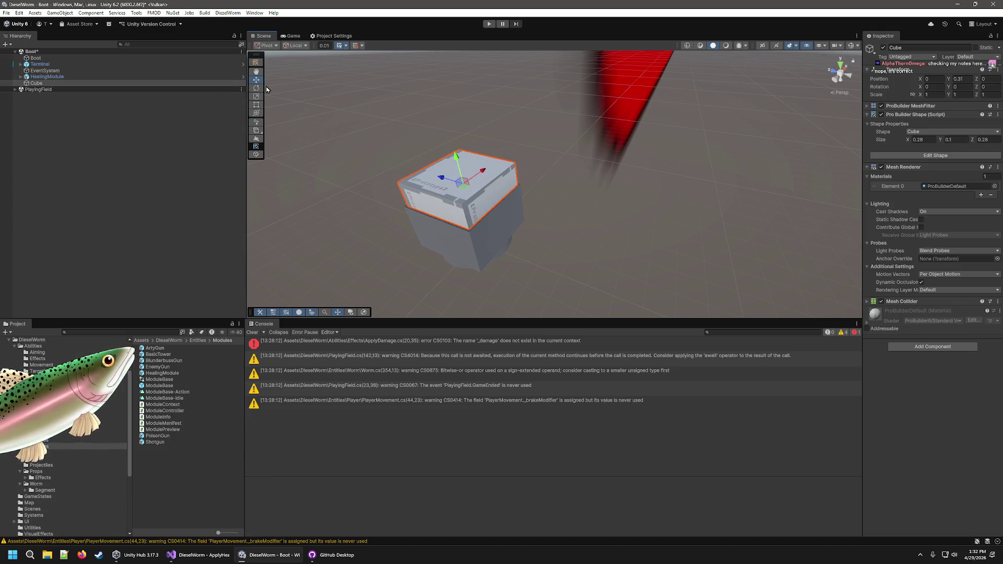
{"action": "left_click", "coordinate": [257, 62]}
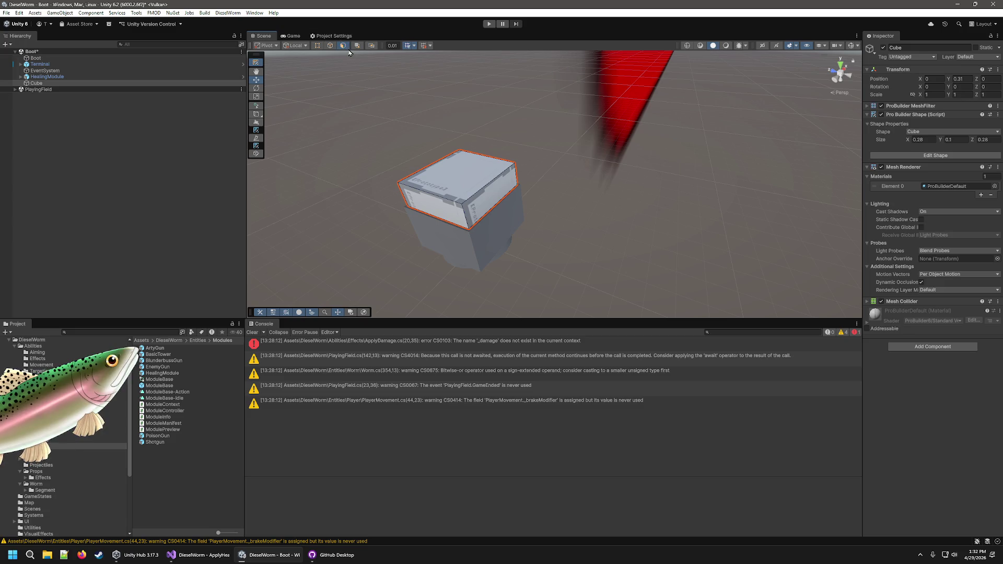
Subdivide the slab's top face into four quadrants.
{"action": "left_click", "coordinate": [330, 46]}
{"action": "right_click", "coordinate": [466, 174]}
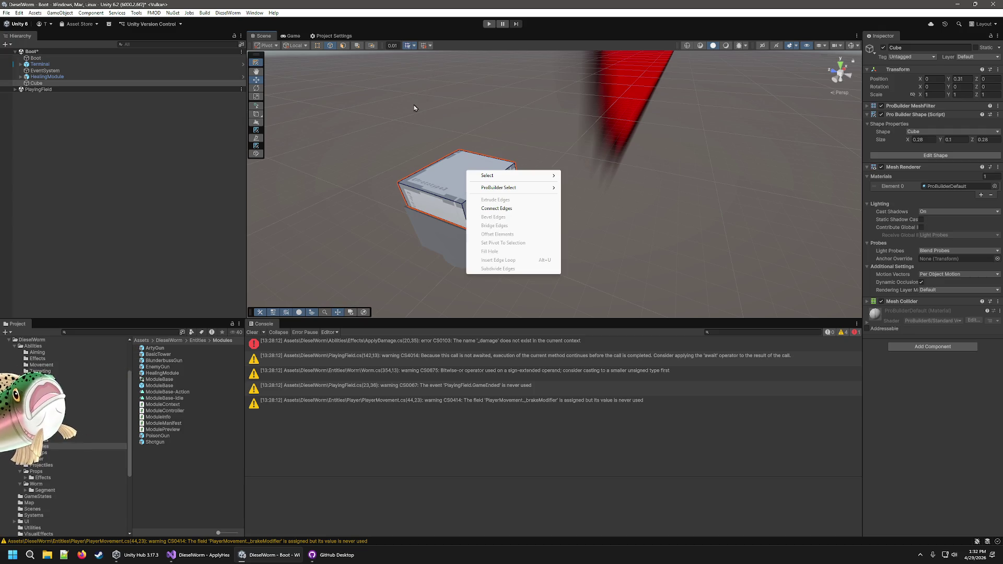
{"action": "left_click", "coordinate": [506, 127]}
{"action": "left_click", "coordinate": [343, 46]}
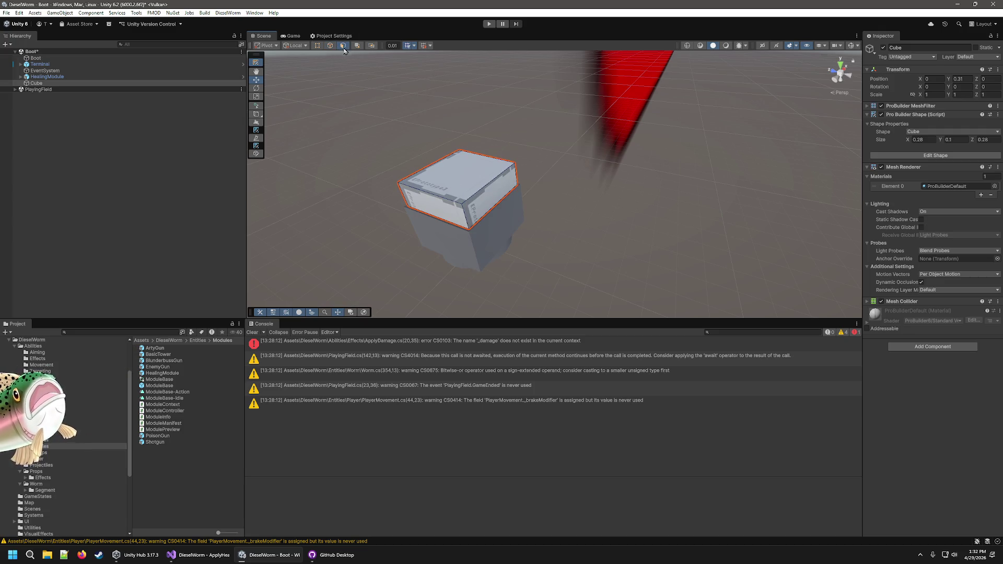
{"action": "left_click", "coordinate": [467, 172]}
{"action": "right_click", "coordinate": [467, 172]}
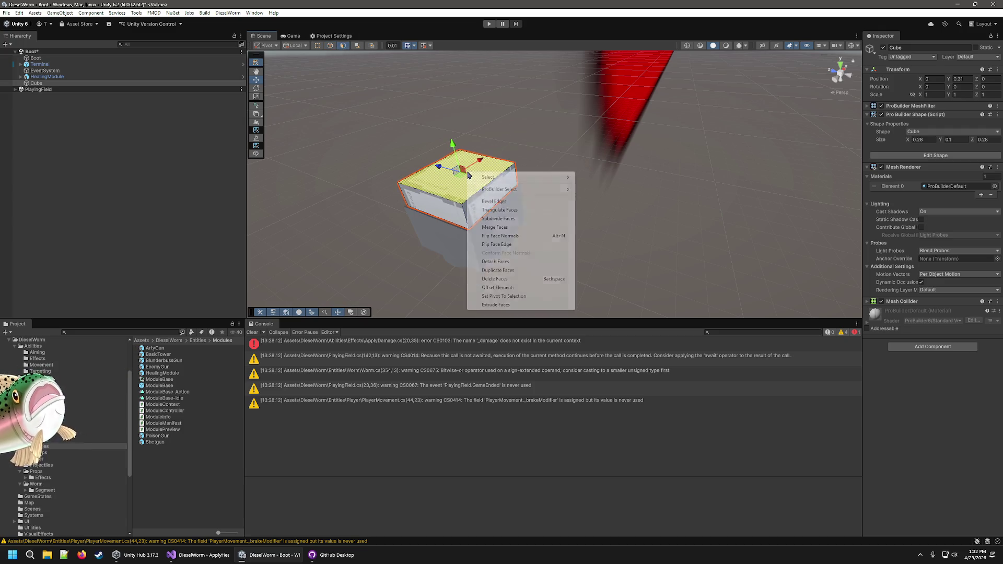
{"action": "left_click", "coordinate": [519, 218]}
Lift the slab above the box to Position Y 0.4397.
{"action": "left_click_drag", "start_coordinate": [565, 222], "coordinate": [594, 184]}
{"action": "key", "text": "f"}
{"action": "left_click_drag", "start_coordinate": [499, 271], "coordinate": [502, 280]}
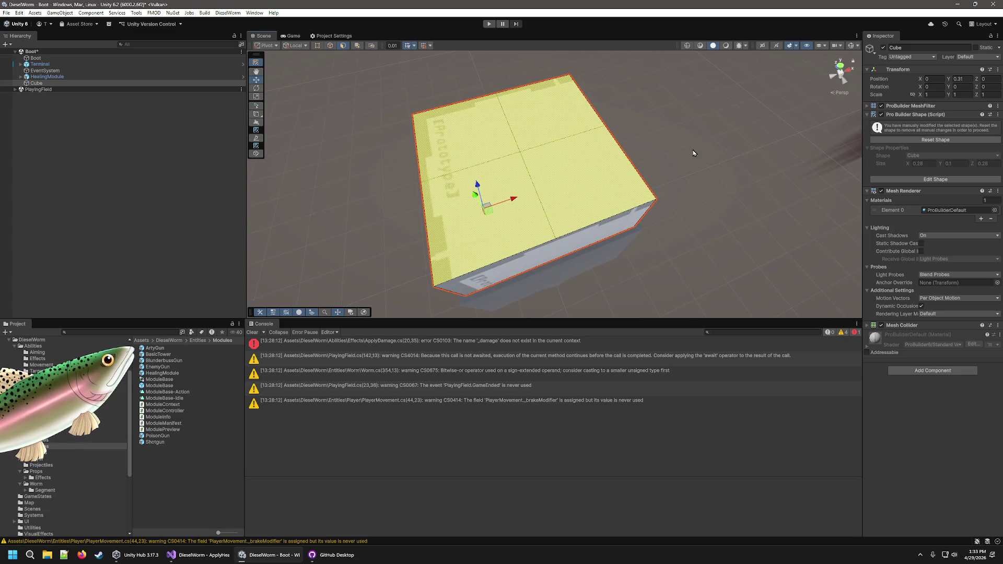
{"action": "mouse_move", "coordinate": [677, 192]}
{"action": "left_mouse_down"}
{"action": "mouse_move", "coordinate": [667, 213]}
{"action": "mouse_move", "coordinate": [607, 246]}
{"action": "left_mouse_up"}
{"action": "scroll", "coordinate": [647, 227], "scroll_direction": "down", "scroll_amount": 3}
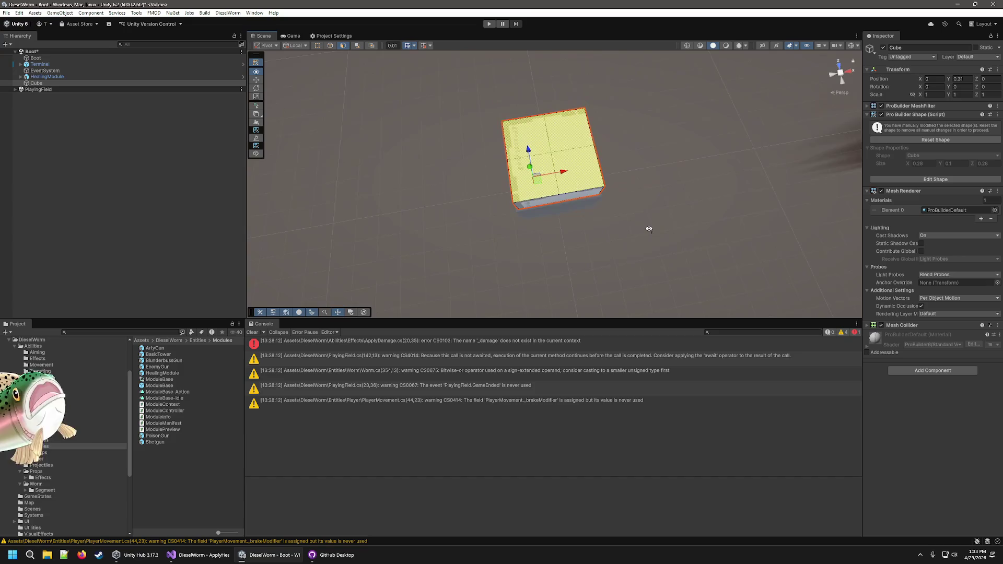
{"action": "scroll", "coordinate": [649, 229], "scroll_direction": "up", "scroll_amount": 1}
{"action": "scroll", "coordinate": [649, 228], "scroll_direction": "up", "scroll_amount": 5}
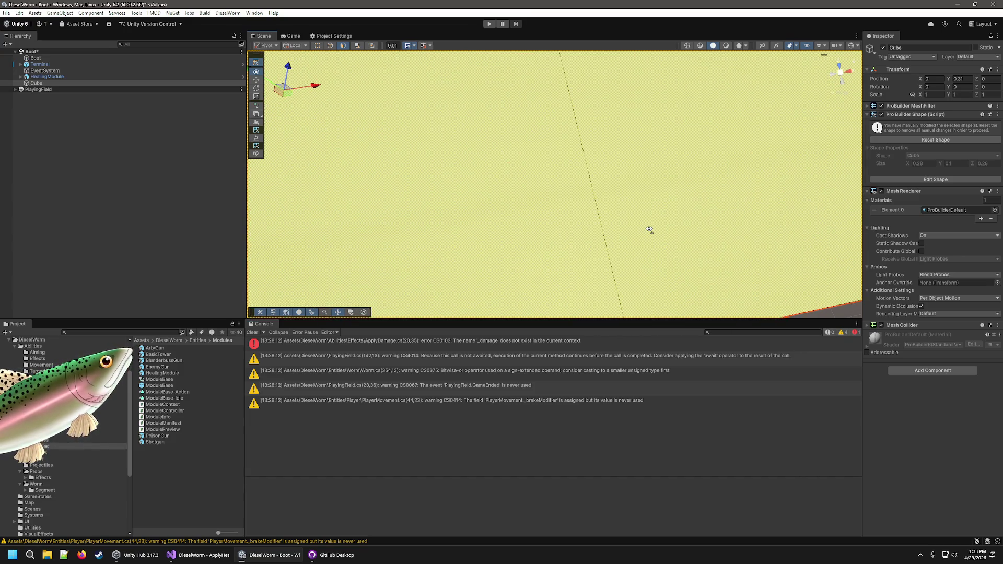
{"action": "scroll", "coordinate": [649, 228], "scroll_direction": "down", "scroll_amount": 5}
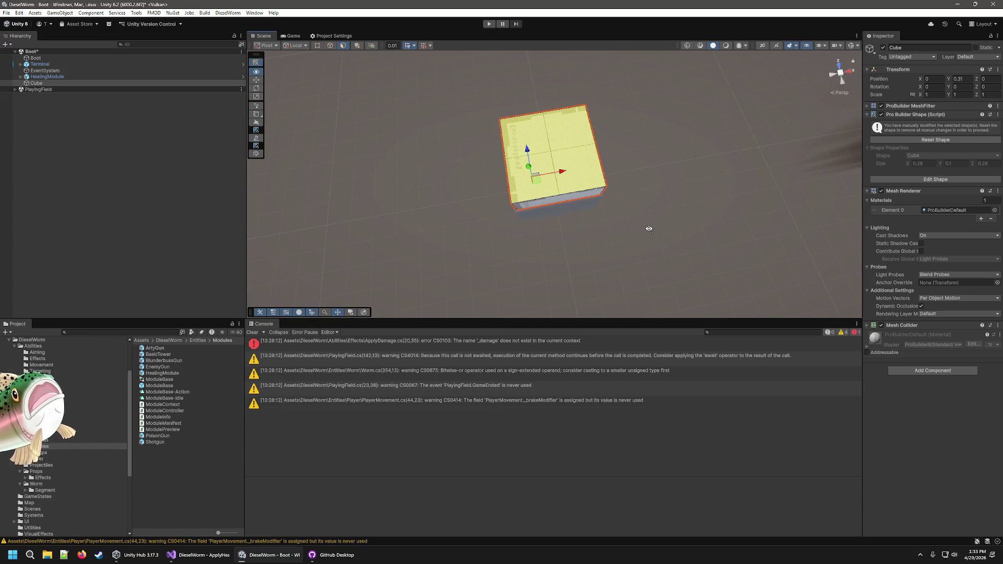
{"action": "scroll", "coordinate": [648, 229], "scroll_direction": "up", "scroll_amount": 5}
{"action": "scroll", "coordinate": [638, 231], "scroll_direction": "down", "scroll_amount": 5}
{"action": "mouse_move", "coordinate": [597, 177]}
{"action": "left_mouse_down"}
{"action": "mouse_move", "coordinate": [607, 161]}
{"action": "mouse_move", "coordinate": [559, 114]}
{"action": "left_mouse_up"}
{"action": "left_click_drag", "start_coordinate": [325, 209], "coordinate": [388, 209]}
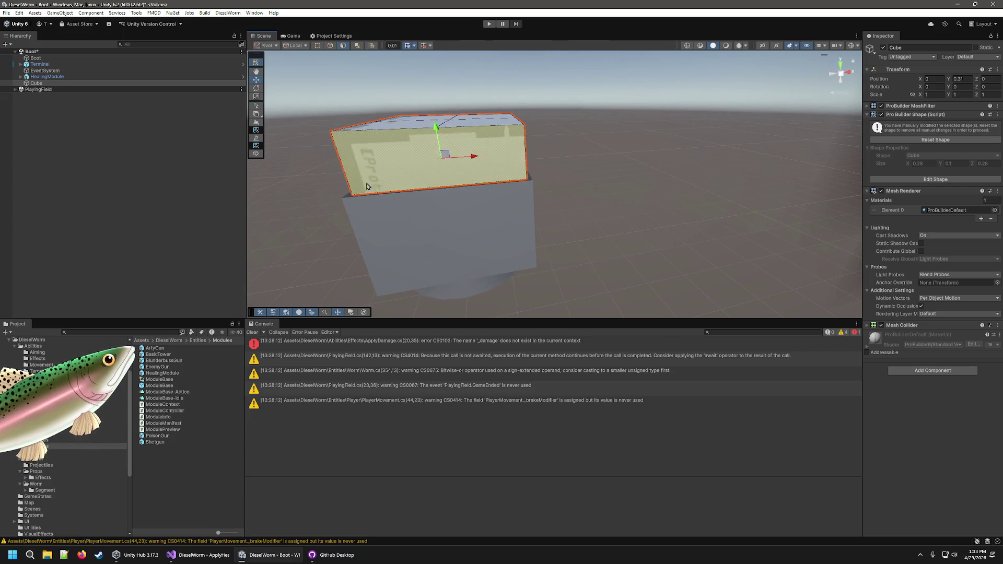
{"action": "left_click", "coordinate": [255, 62]}
{"action": "mouse_move", "coordinate": [448, 114]}
{"action": "left_mouse_down"}
{"action": "mouse_move", "coordinate": [447, 83]}
{"action": "mouse_move", "coordinate": [299, 71]}
{"action": "left_mouse_up"}
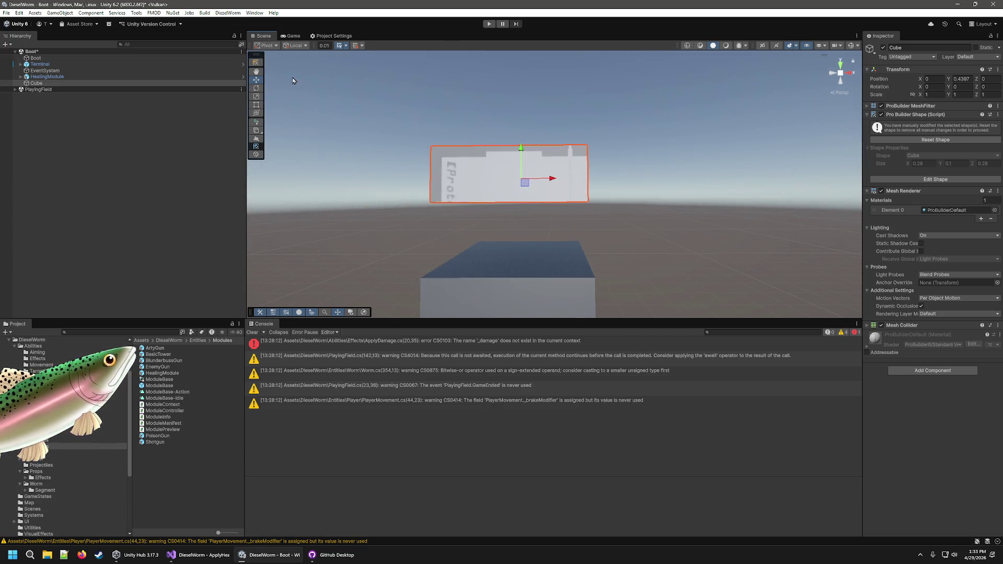
Return to face editing on the slab's subdivided top face.
{"action": "left_click", "coordinate": [256, 62]}
{"action": "left_click_drag", "start_coordinate": [568, 212], "coordinate": [562, 193]}
{"action": "key", "text": "f"}
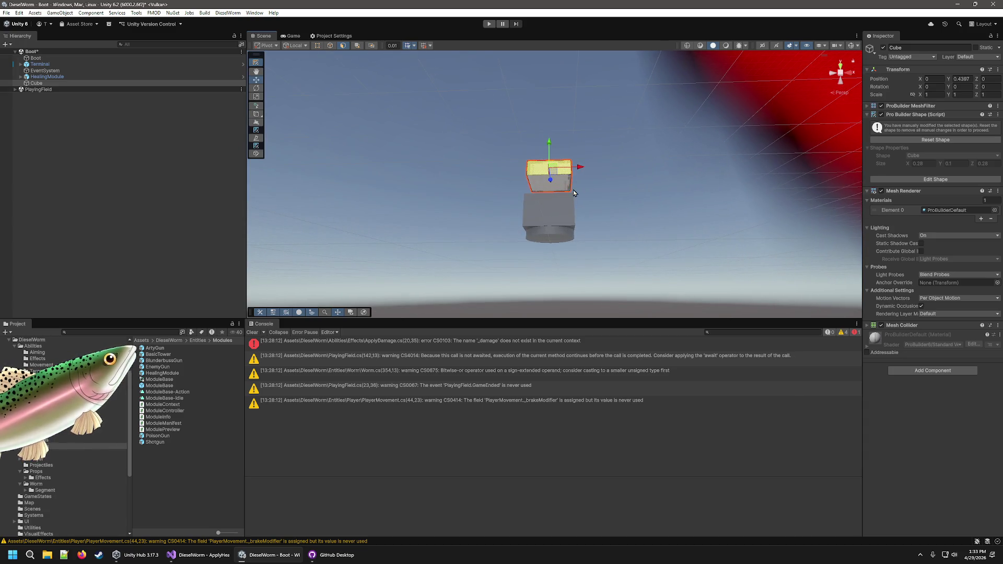
{"action": "right_click", "coordinate": [559, 182]}
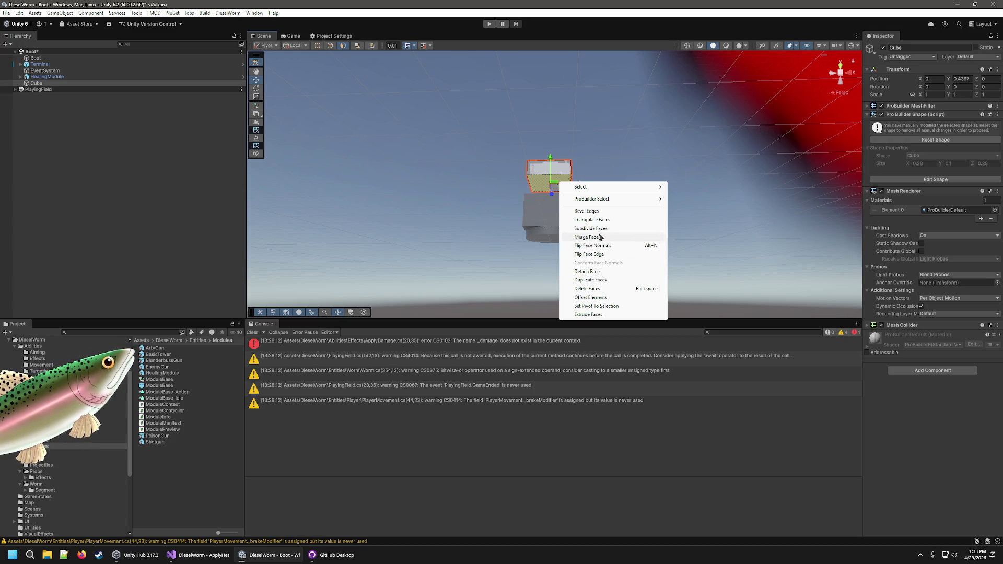
Select three of the top quadrants and merge them into one face.
{"action": "left_click", "coordinate": [581, 120]}
{"action": "mouse_move", "coordinate": [580, 120]}
{"action": "left_mouse_down"}
{"action": "mouse_move", "coordinate": [585, 98]}
{"action": "mouse_move", "coordinate": [613, 197]}
{"action": "mouse_move", "coordinate": [600, 314]}
{"action": "mouse_move", "coordinate": [602, 258]}
{"action": "left_mouse_up"}
{"action": "scroll", "coordinate": [648, 256], "scroll_direction": "down", "scroll_amount": 5}
{"action": "right_click", "coordinate": [538, 211]}
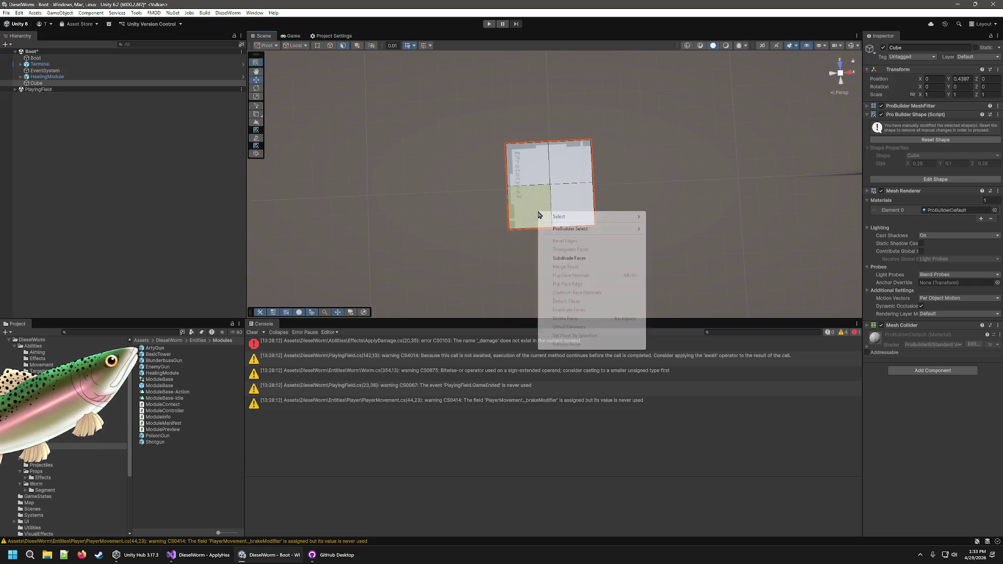
{"action": "right_click", "coordinate": [579, 201]}
{"action": "left_click", "coordinate": [487, 217]}
{"action": "left_click", "coordinate": [525, 206], "text": "shift"}
{"action": "left_click", "coordinate": [566, 157], "text": "shift"}
{"action": "right_click", "coordinate": [571, 210]}
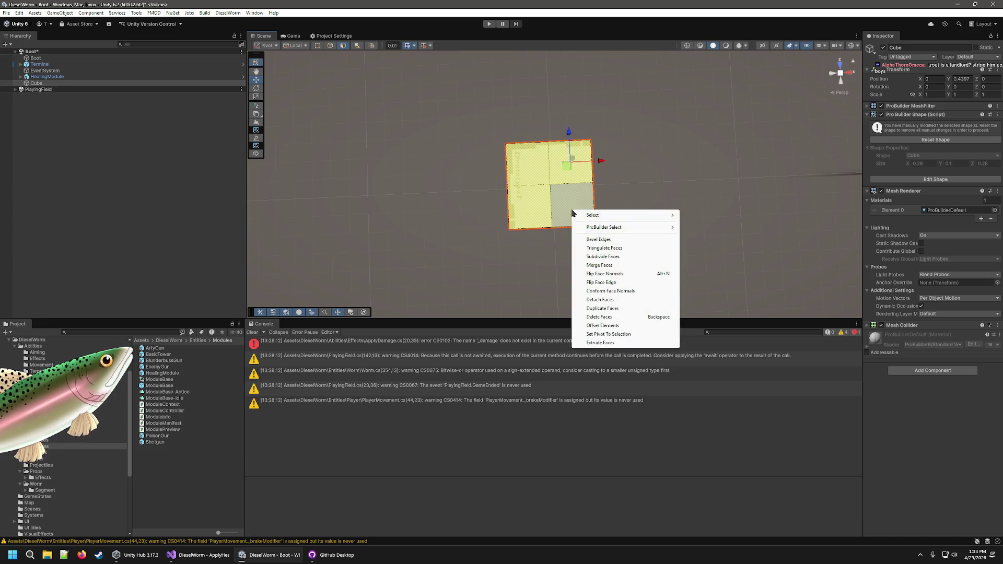
{"action": "left_click", "coordinate": [611, 265]}
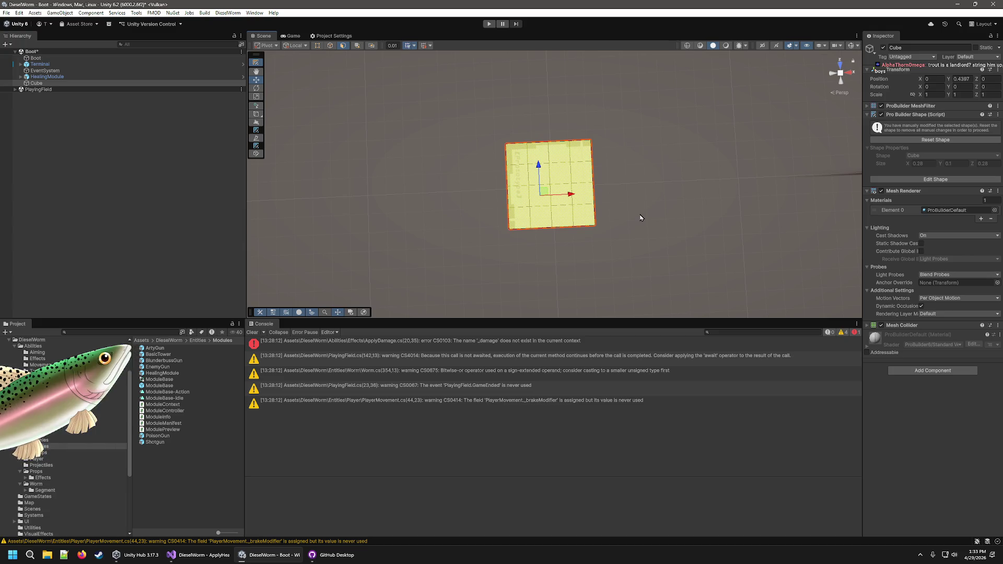
Undo the merge and the subdivision, restoring a single plain top face.
{"action": "key", "text": "alt+s"}
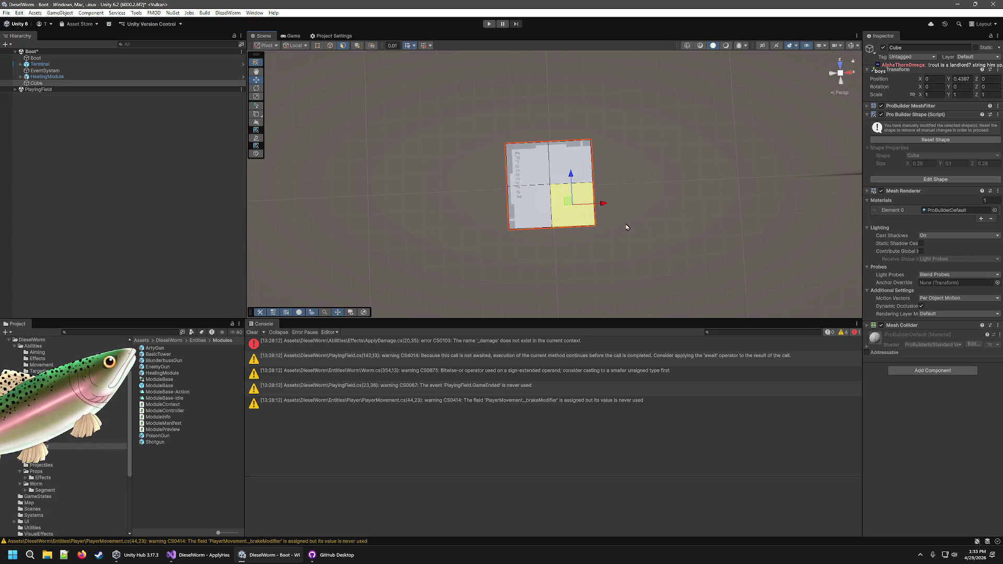
{"action": "left_click", "coordinate": [627, 225]}
{"action": "key", "text": "ctrl+z"}
{"action": "key", "text": "ctrl+z"}
{"action": "mouse_move", "coordinate": [612, 204]}
{"action": "left_mouse_down"}
{"action": "mouse_move", "coordinate": [696, 247]}
{"action": "mouse_move", "coordinate": [671, 251]}
{"action": "mouse_move", "coordinate": [695, 208]}
{"action": "mouse_move", "coordinate": [784, 156]}
{"action": "left_mouse_up"}
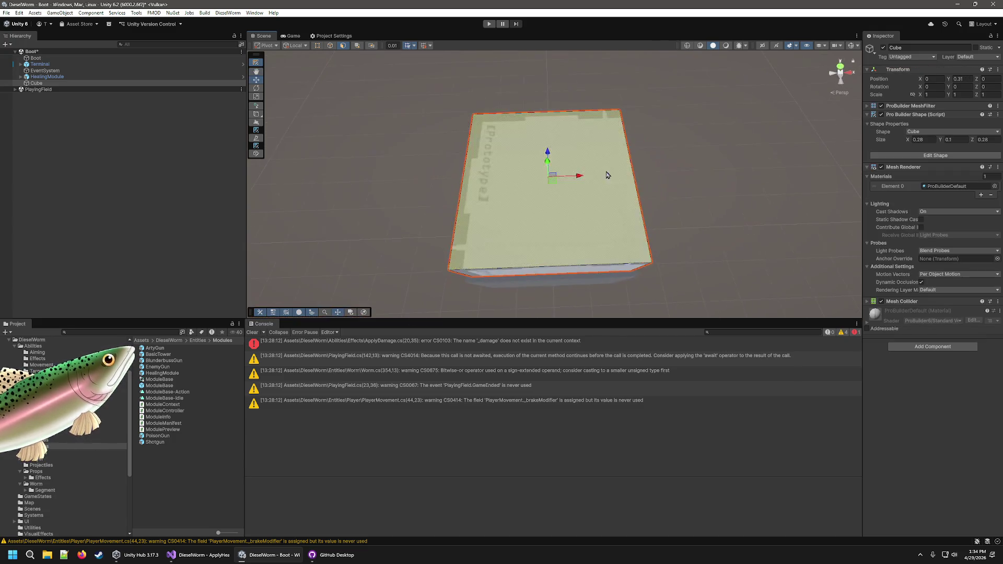
{"action": "left_click", "coordinate": [923, 139]}
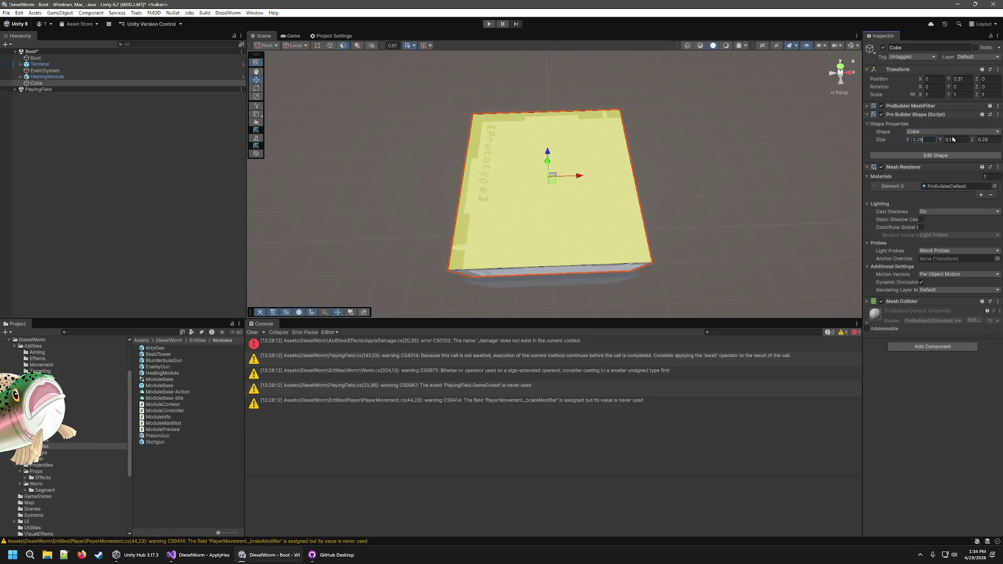
{"action": "type", "text": "0.1"}
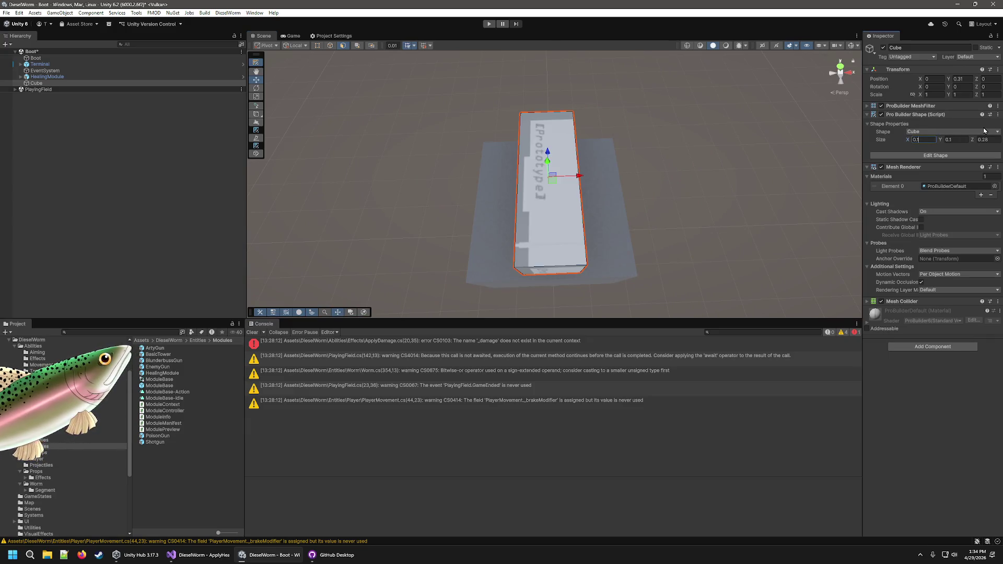
Set the ProBuilder shape's Size Z to 0.1 and Size X to 0.28.
{"action": "left_click", "coordinate": [985, 138]}
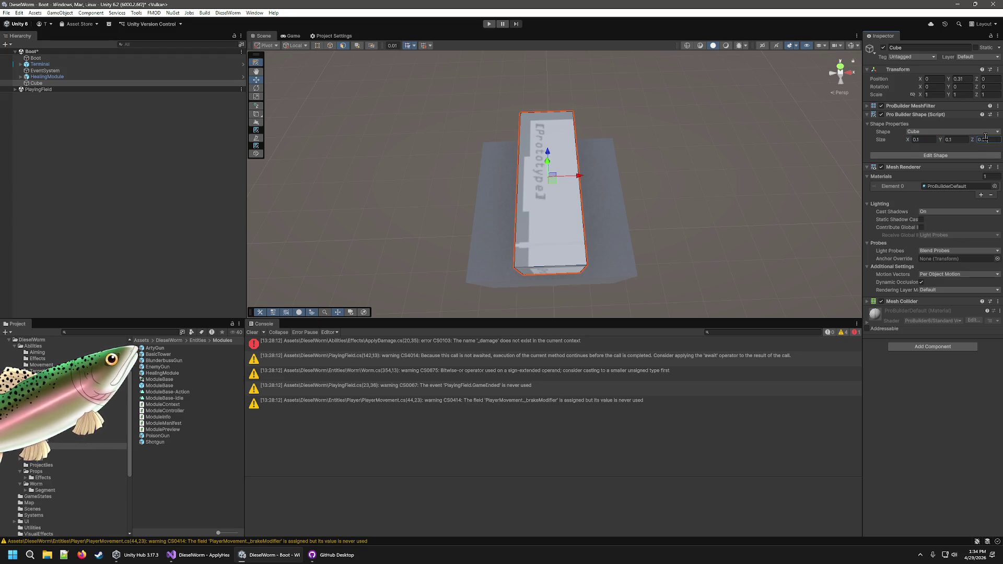
{"action": "type", "text": "0.1"}
{"action": "mouse_move", "coordinate": [679, 235]}
{"action": "left_mouse_down"}
{"action": "mouse_move", "coordinate": [670, 229]}
{"action": "mouse_move", "coordinate": [650, 106]}
{"action": "mouse_move", "coordinate": [660, 154]}
{"action": "left_mouse_up"}
{"action": "key", "text": "f"}
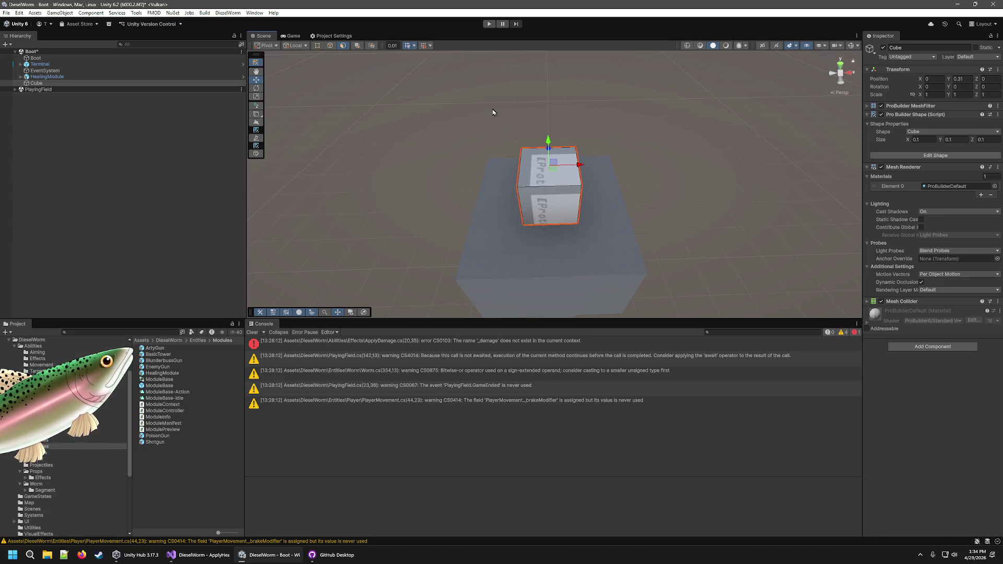
{"action": "left_click", "coordinate": [927, 140]}
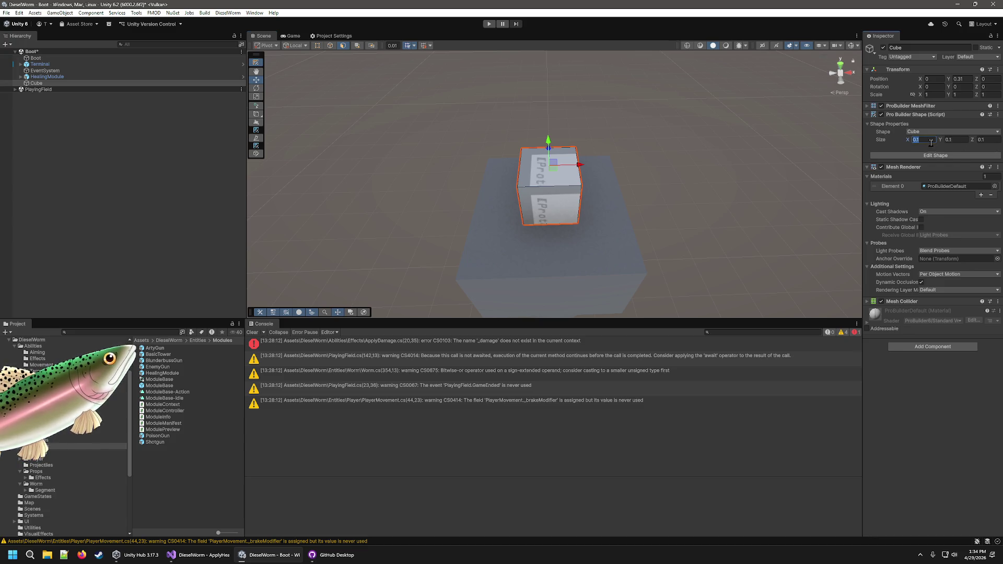
{"action": "type", "text": "0.3"}
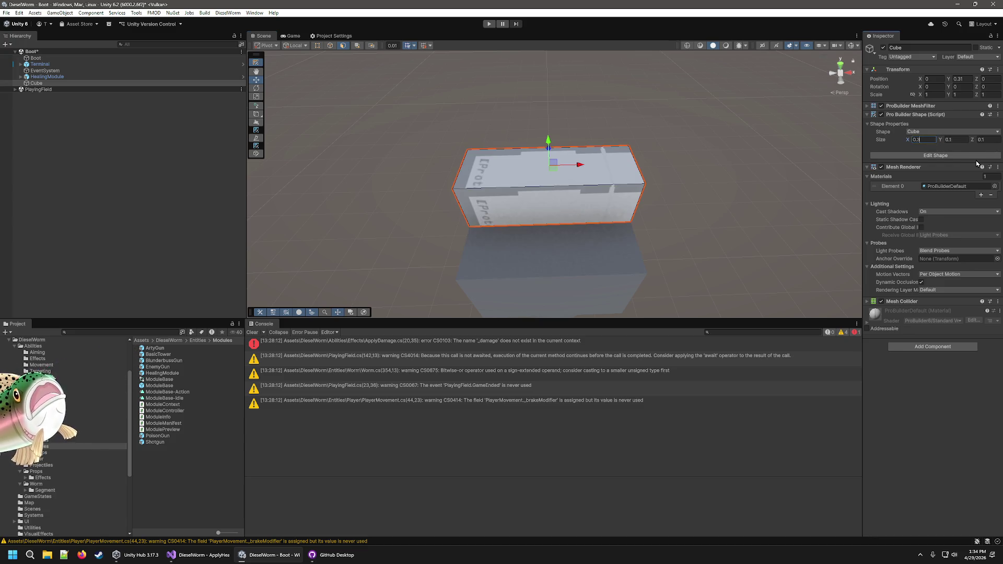
{"action": "key", "text": "BackSpace"}
{"action": "type", "text": "2"}
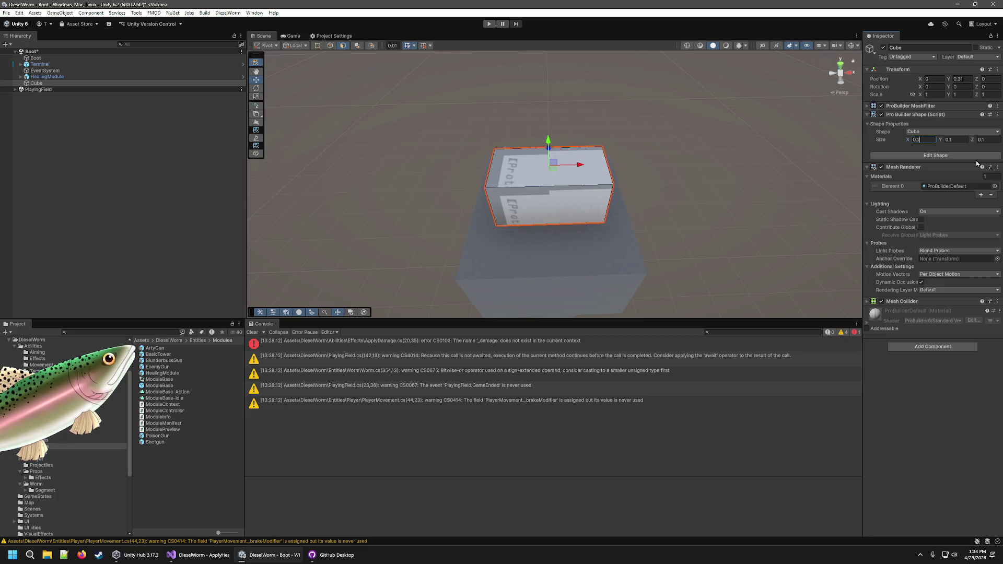
{"action": "type", "text": "8"}
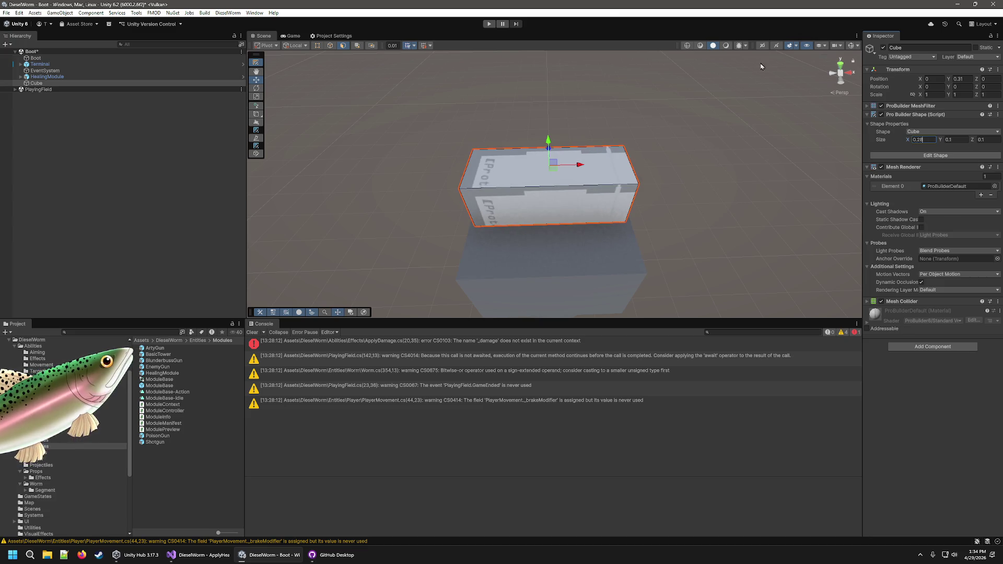
{"action": "left_click", "coordinate": [571, 201]}
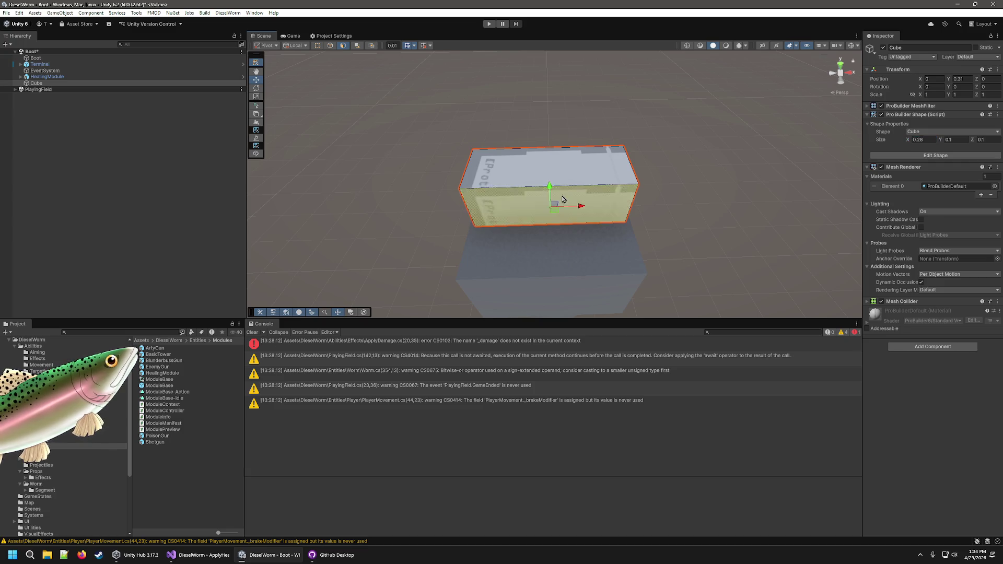
Subdivide the bar's front face, then undo it.
{"action": "right_click", "coordinate": [523, 194]}
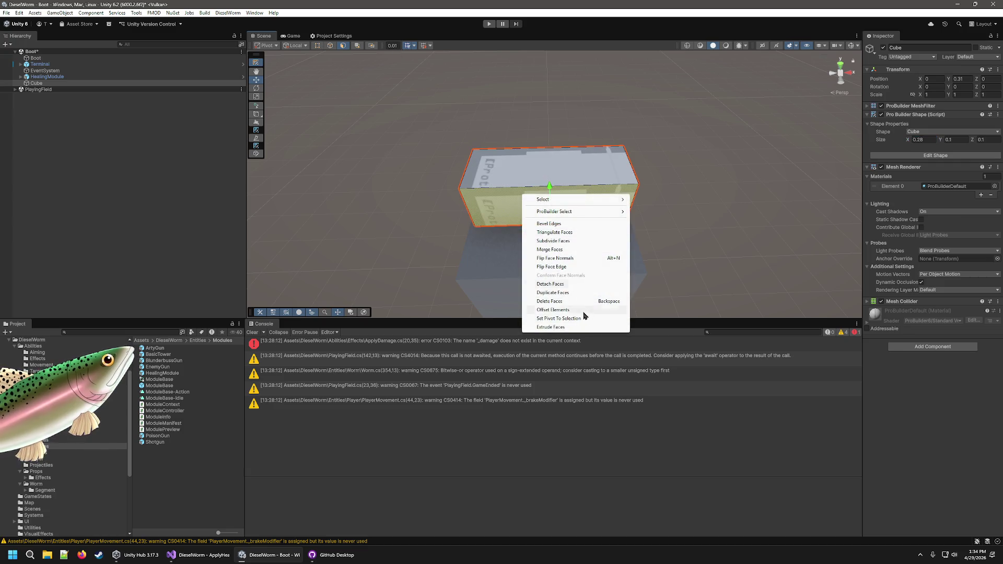
{"action": "left_click", "coordinate": [569, 242]}
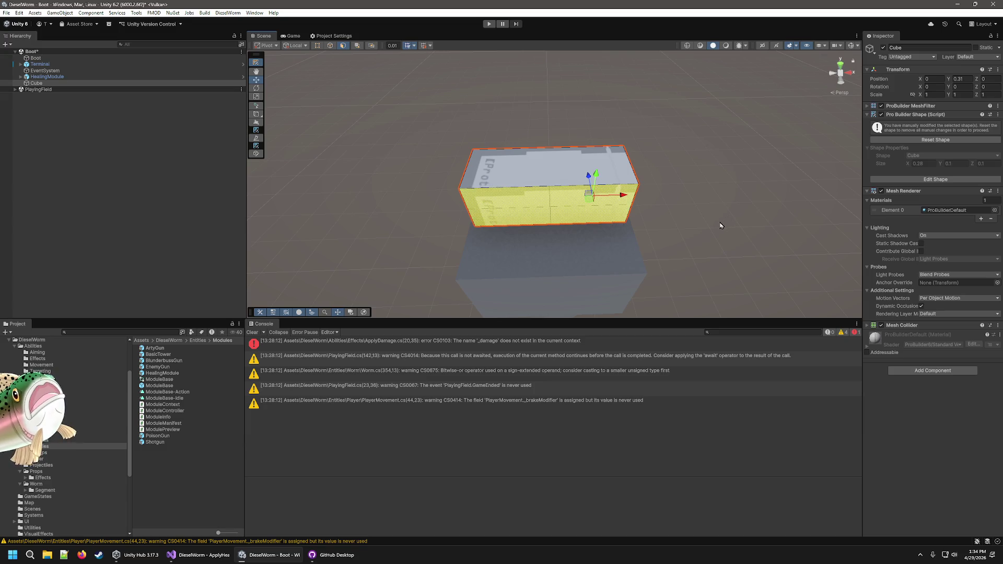
{"action": "key", "text": "ctrl+z"}
{"action": "scroll", "coordinate": [574, 295], "scroll_direction": "up", "scroll_amount": 2}
Select the front edges and try Subdivide Edges, then pick the left vertical edge.
{"action": "left_click", "coordinate": [330, 46]}
{"action": "scroll", "coordinate": [497, 134], "scroll_direction": "up", "scroll_amount": 3}
{"action": "left_click", "coordinate": [404, 229]}
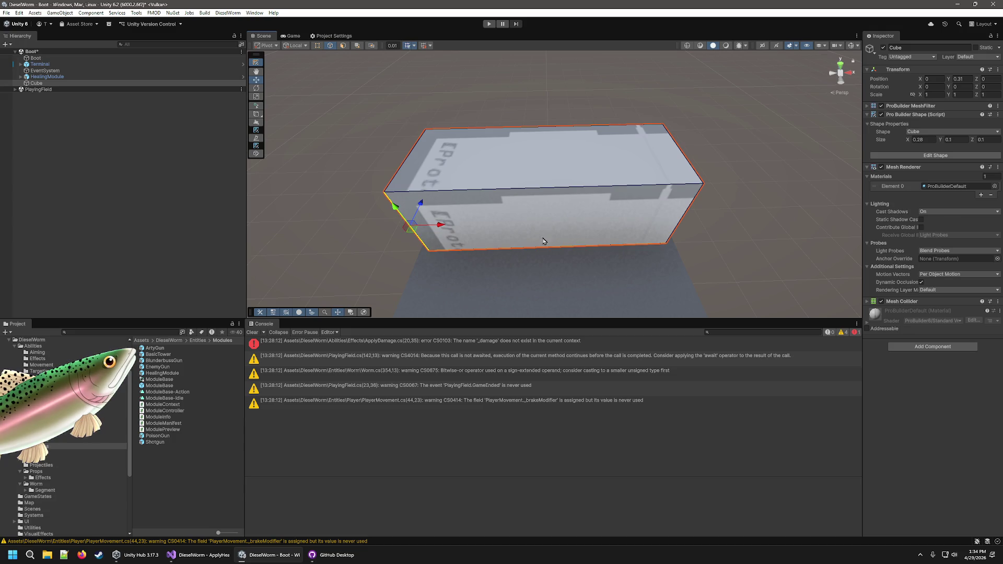
{"action": "mouse_move", "coordinate": [762, 281]}
{"action": "left_mouse_down"}
{"action": "mouse_move", "coordinate": [712, 108]}
{"action": "mouse_move", "coordinate": [752, 253]}
{"action": "left_mouse_up"}
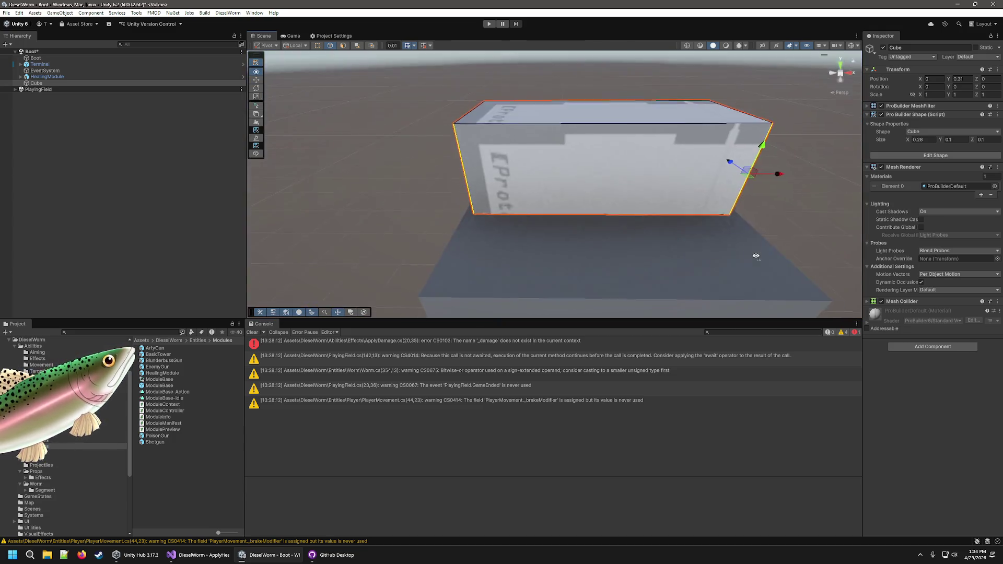
{"action": "right_click", "coordinate": [609, 168]}
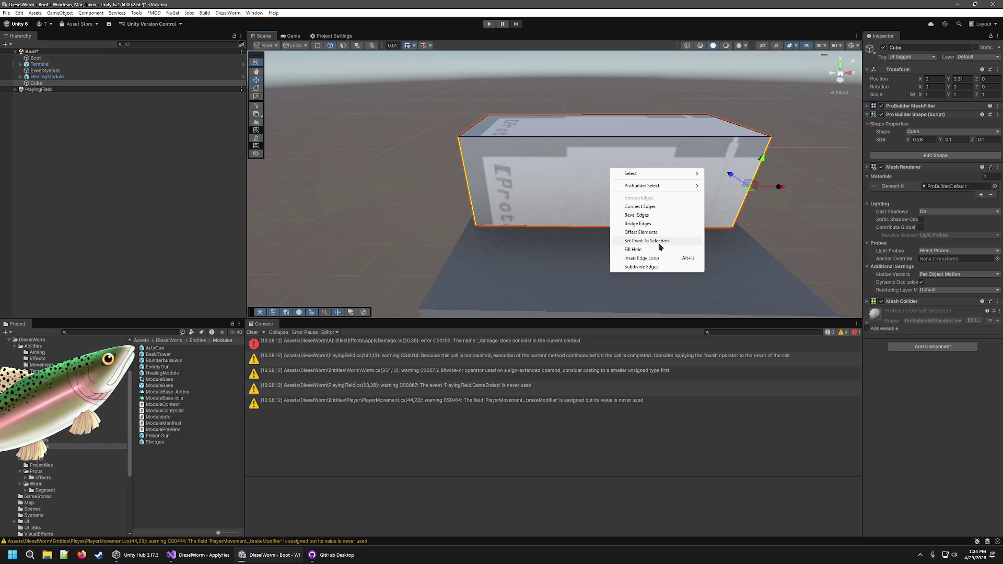
{"action": "left_click", "coordinate": [642, 267]}
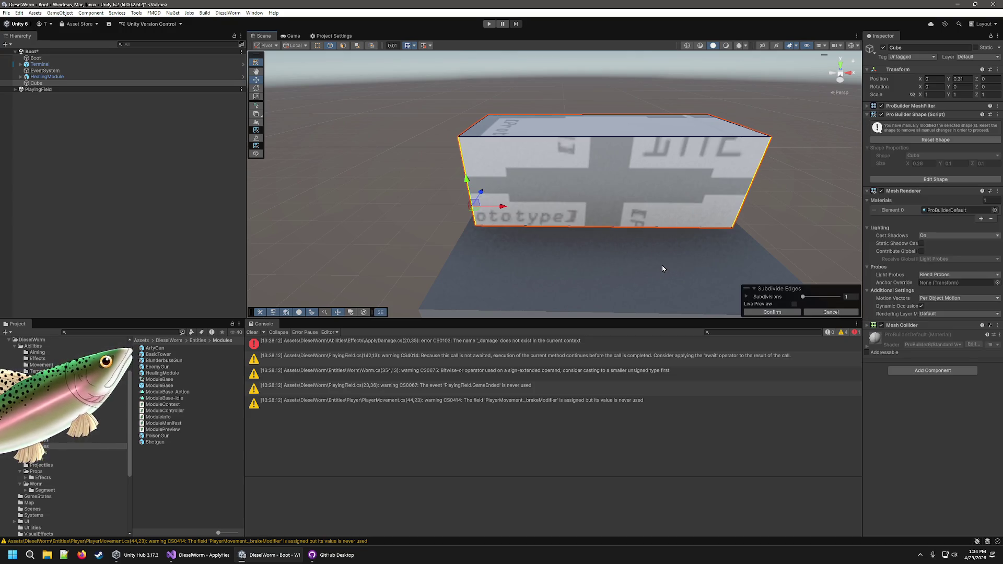
{"action": "key", "text": "Escape"}
{"action": "right_click", "coordinate": [611, 169]}
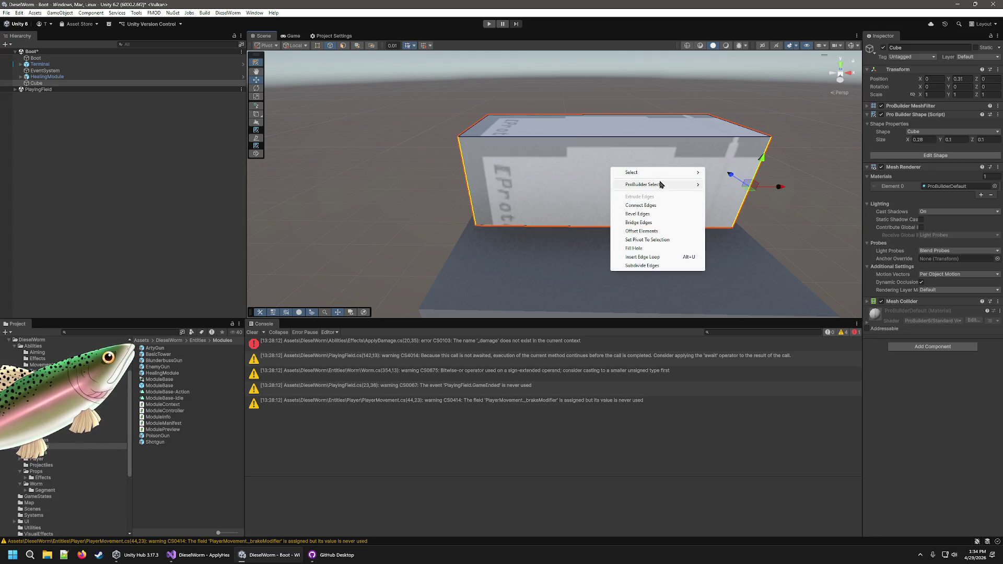
{"action": "mouse_move", "coordinate": [661, 184]}
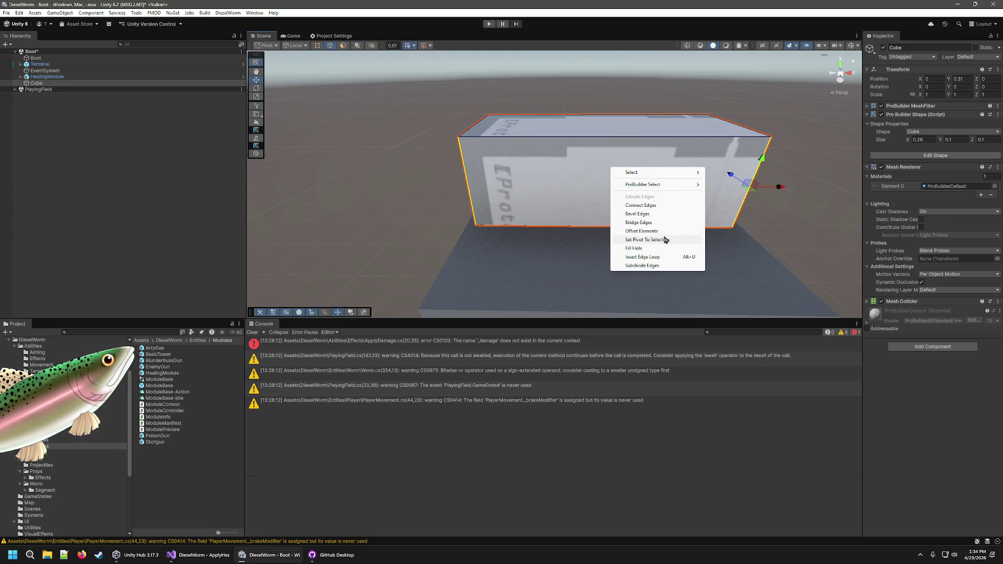
{"action": "left_click", "coordinate": [798, 196]}
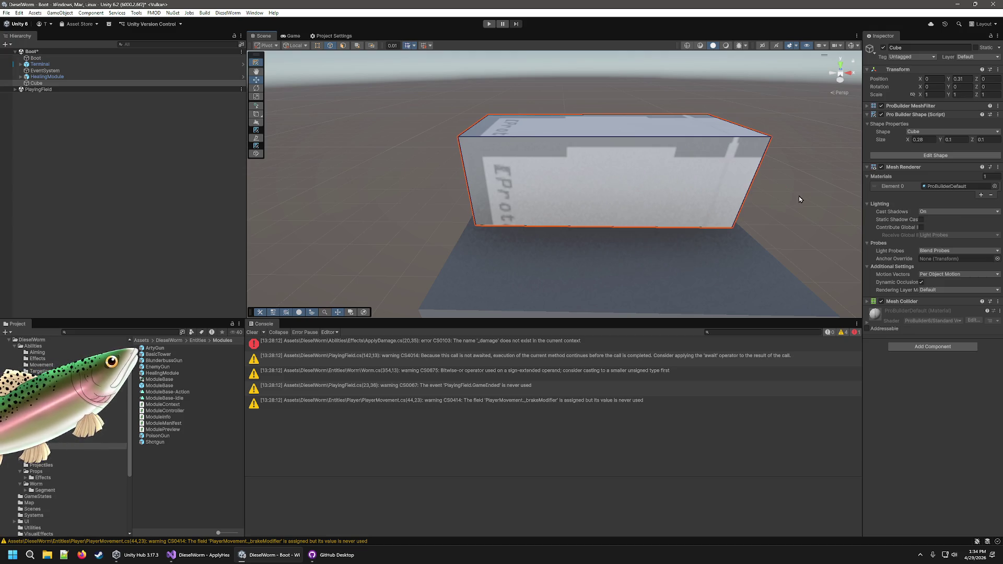
Subdivide the front face into quads and merge them into left and right sections.
{"action": "key", "text": "h"}
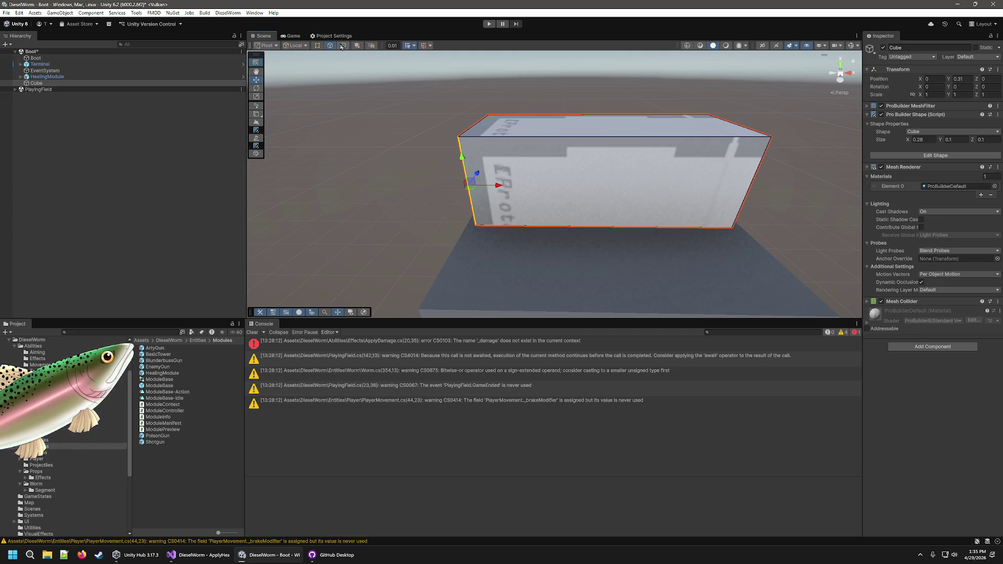
{"action": "right_click", "coordinate": [639, 184]}
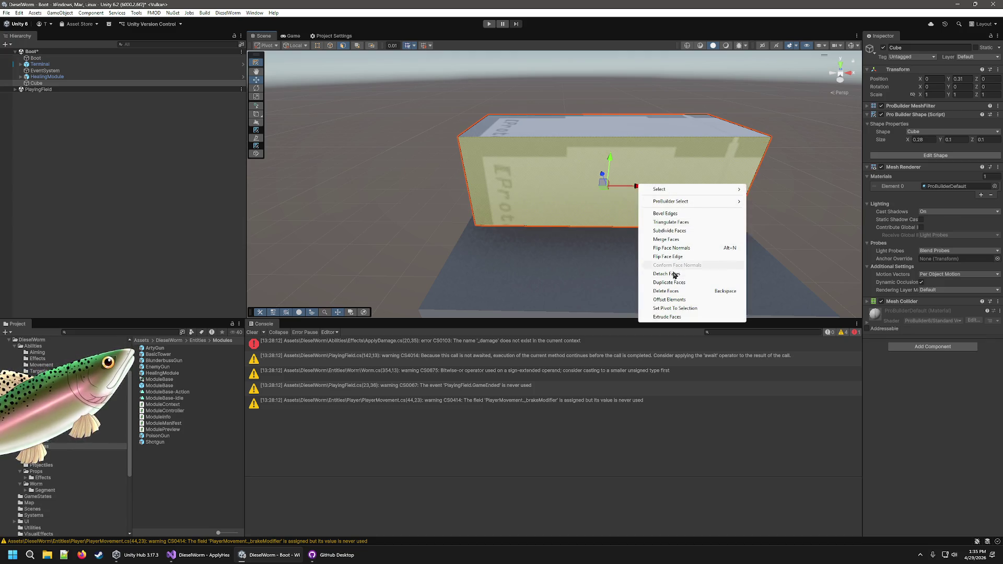
{"action": "left_click", "coordinate": [682, 235]}
{"action": "left_click", "coordinate": [636, 197]}
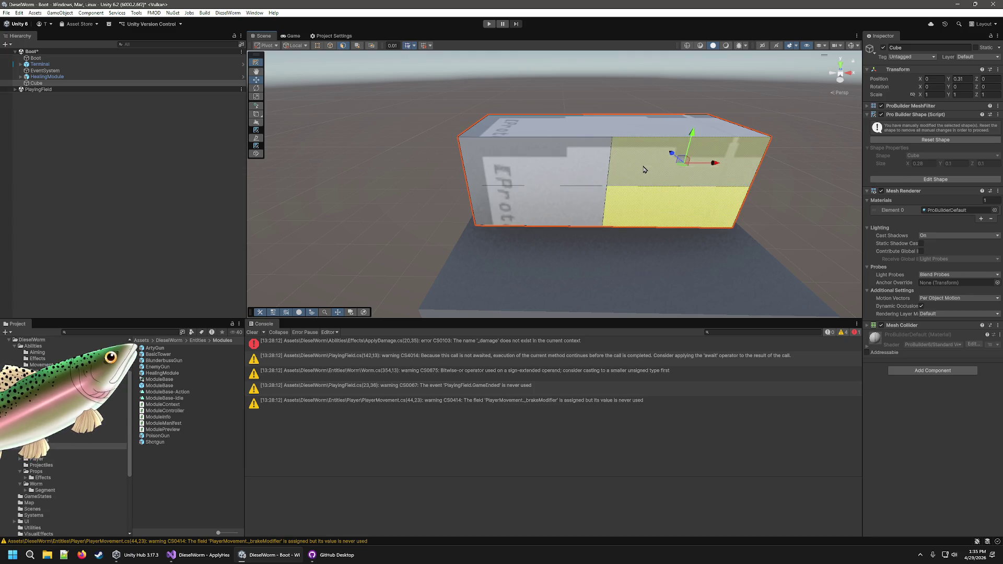
{"action": "right_click", "coordinate": [644, 170]}
{"action": "left_click", "coordinate": [685, 228]}
{"action": "left_click", "coordinate": [564, 206]}
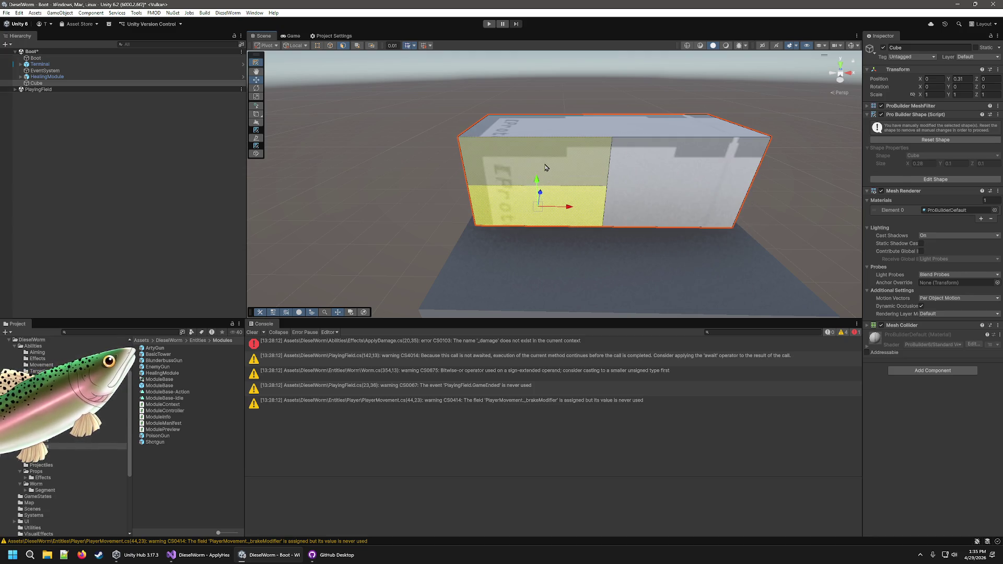
{"action": "right_click", "coordinate": [571, 170]}
{"action": "left_click", "coordinate": [598, 218]}
Subdivide the right section again and merge its quads into separate vertical columns.
{"action": "left_click", "coordinate": [657, 194]}
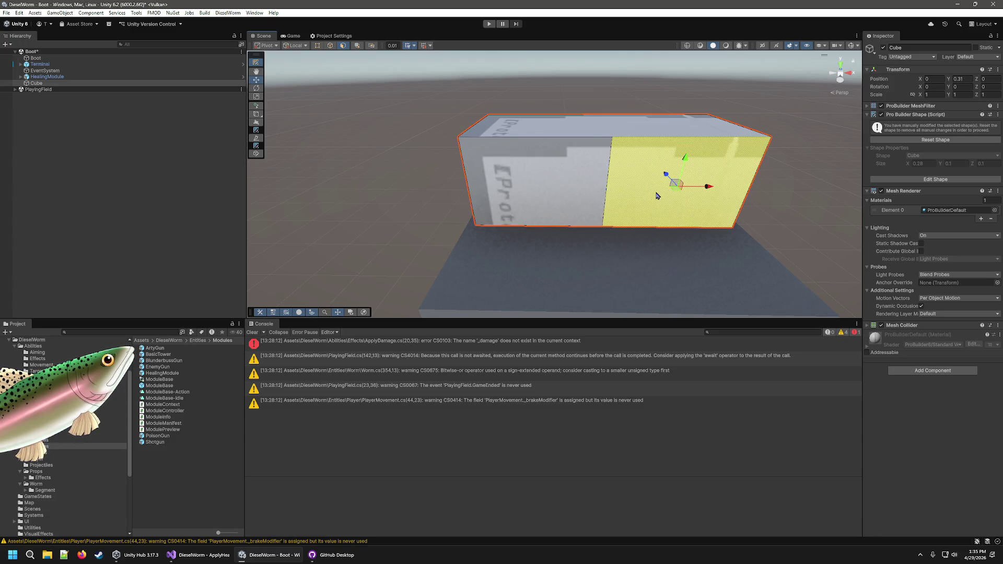
{"action": "right_click", "coordinate": [658, 194]}
{"action": "left_click", "coordinate": [693, 239]}
{"action": "left_click", "coordinate": [688, 211]}
{"action": "left_click", "coordinate": [648, 205]}
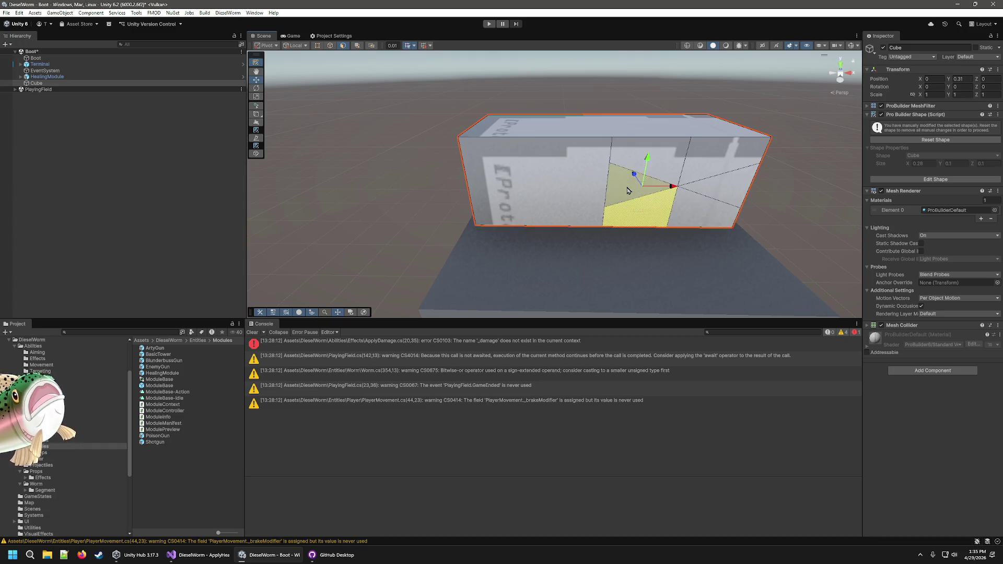
{"action": "right_click", "coordinate": [637, 155]}
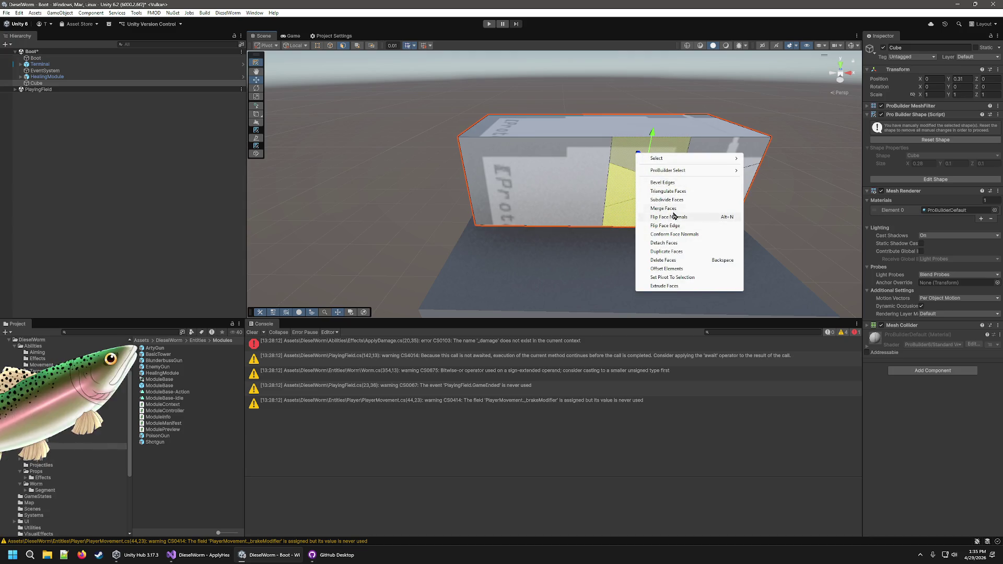
{"action": "left_click", "coordinate": [672, 201]}
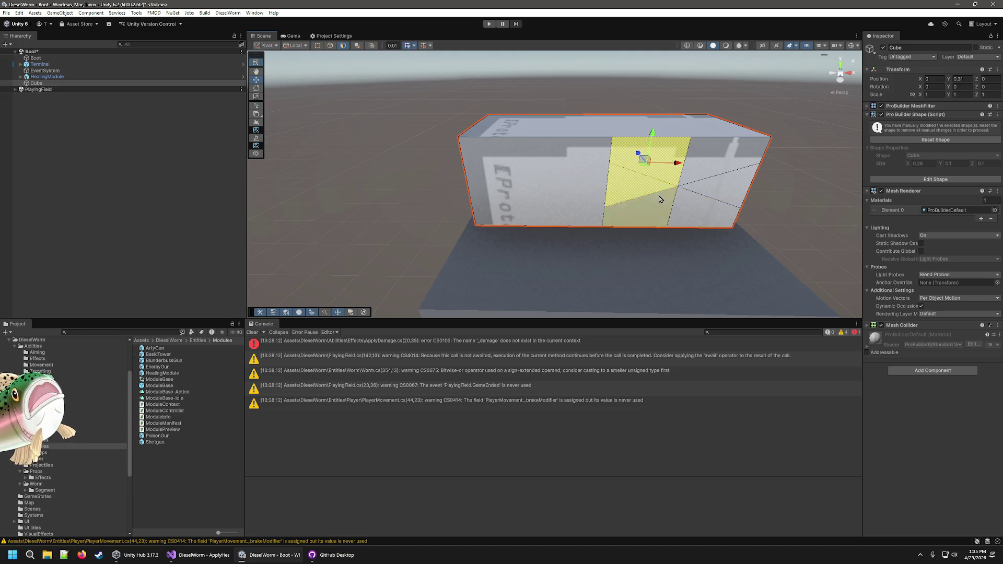
{"action": "right_click", "coordinate": [638, 189]}
{"action": "left_click", "coordinate": [690, 225]}
{"action": "left_click", "coordinate": [692, 222]}
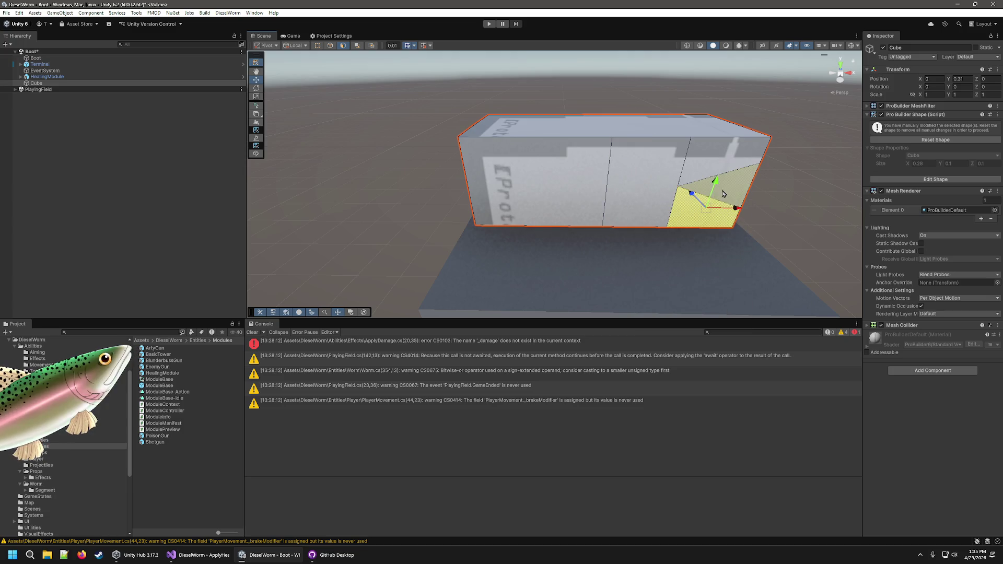
{"action": "left_click", "coordinate": [724, 170], "text": "shift"}
{"action": "right_click", "coordinate": [705, 154]}
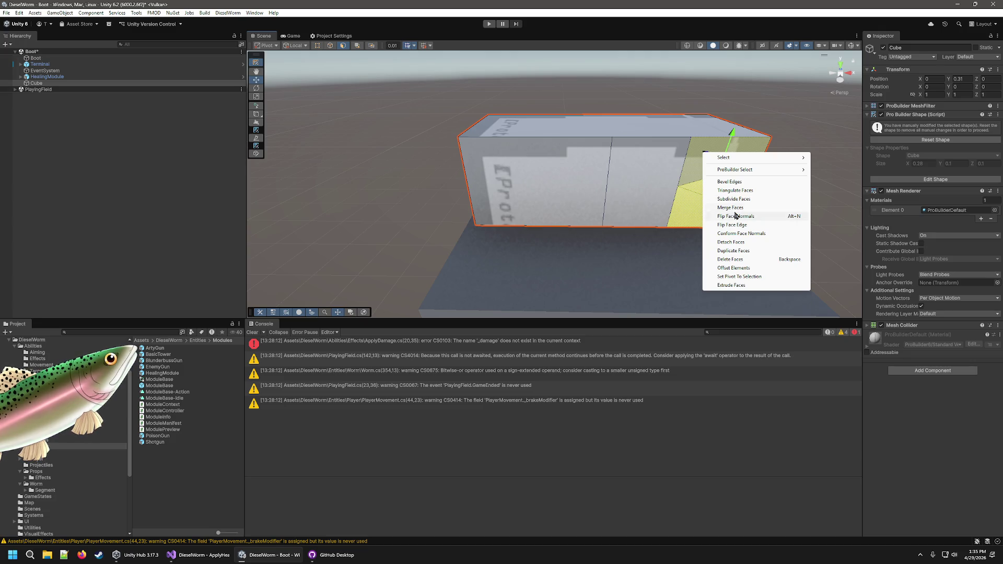
{"action": "left_click", "coordinate": [730, 208]}
Slide the middle face column to the left, then undo the move.
{"action": "left_click", "coordinate": [639, 180]}
{"action": "mouse_move", "coordinate": [659, 188]}
{"action": "left_mouse_down"}
{"action": "mouse_move", "coordinate": [630, 187]}
{"action": "mouse_move", "coordinate": [638, 221]}
{"action": "mouse_move", "coordinate": [650, 206]}
{"action": "mouse_move", "coordinate": [618, 246]}
{"action": "mouse_move", "coordinate": [614, 233]}
{"action": "mouse_move", "coordinate": [653, 197]}
{"action": "mouse_move", "coordinate": [641, 224]}
{"action": "mouse_move", "coordinate": [670, 241]}
{"action": "mouse_move", "coordinate": [593, 201]}
{"action": "left_mouse_up"}
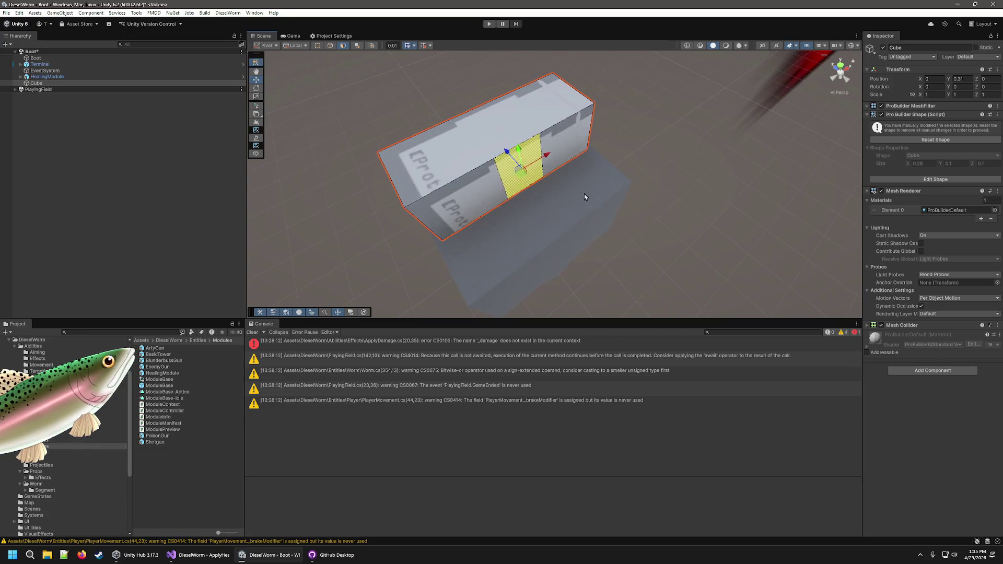
{"action": "mouse_move", "coordinate": [515, 162]}
{"action": "left_mouse_down"}
{"action": "mouse_move", "coordinate": [546, 155]}
{"action": "mouse_move", "coordinate": [537, 181]}
{"action": "mouse_move", "coordinate": [553, 202]}
{"action": "left_mouse_up"}
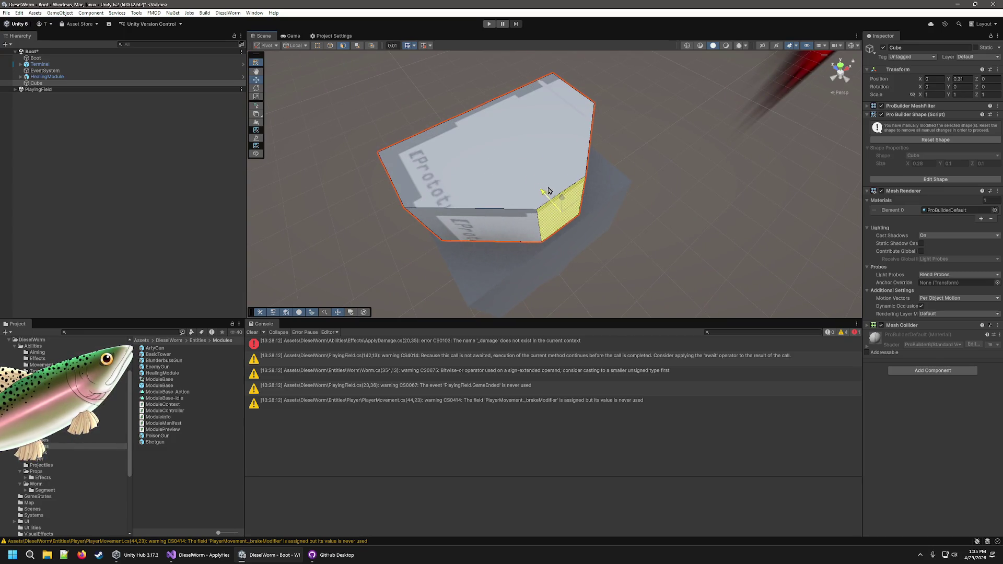
{"action": "mouse_move", "coordinate": [743, 230]}
{"action": "left_mouse_down"}
{"action": "mouse_move", "coordinate": [622, 219]}
{"action": "mouse_move", "coordinate": [695, 257]}
{"action": "left_mouse_up"}
{"action": "key", "text": "ctrl+z"}
{"action": "key", "text": "ctrl+z"}
{"action": "key", "text": "ctrl+z"}
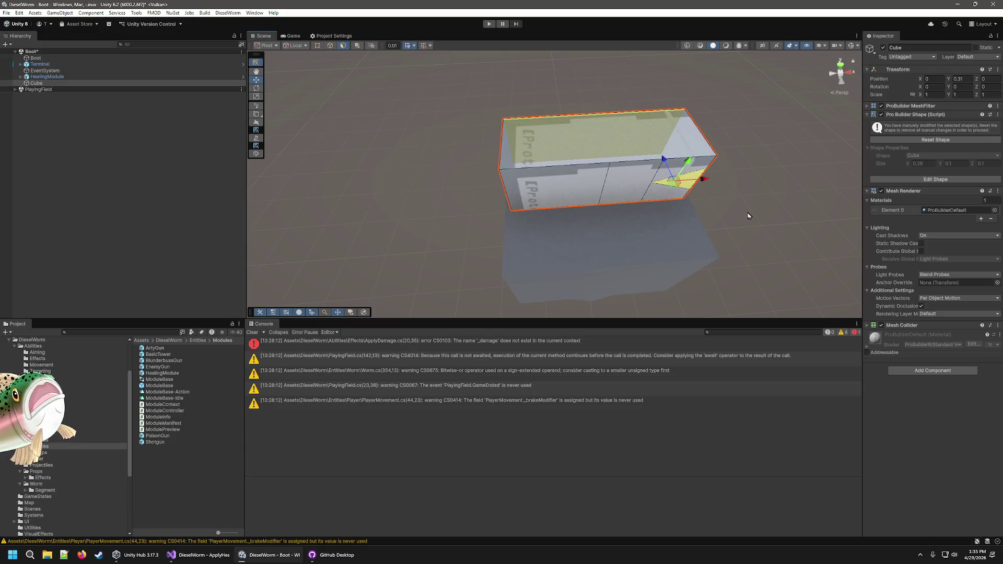
Undo the face edits back to the unmodified box and select its front face.
{"action": "key", "text": "ctrl+z"}
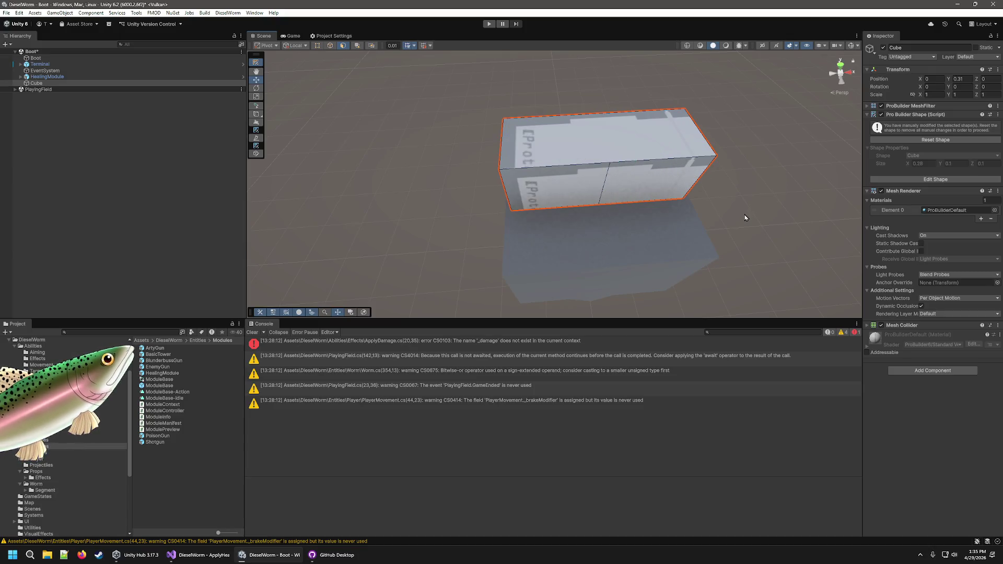
{"action": "key", "text": "ctrl+z"}
{"action": "key", "text": "ctrl+z"}
{"action": "key", "text": "ctrl+z"}
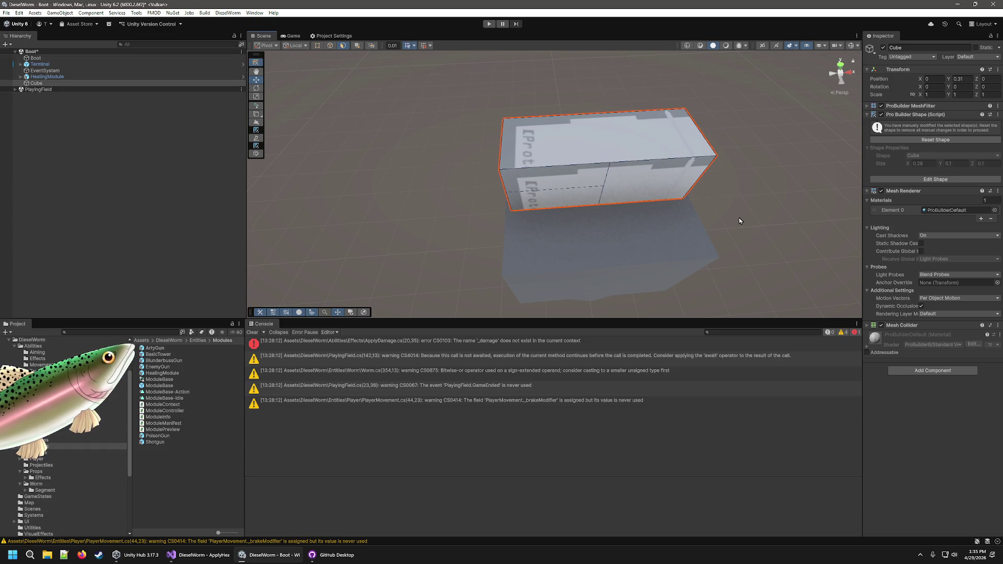
{"action": "key", "text": "ctrl+z"}
{"action": "mouse_move", "coordinate": [738, 222]}
{"action": "left_mouse_down"}
{"action": "mouse_move", "coordinate": [754, 233]}
{"action": "mouse_move", "coordinate": [748, 228]}
{"action": "left_mouse_up"}
{"action": "left_click", "coordinate": [618, 202], "text": "shift"}
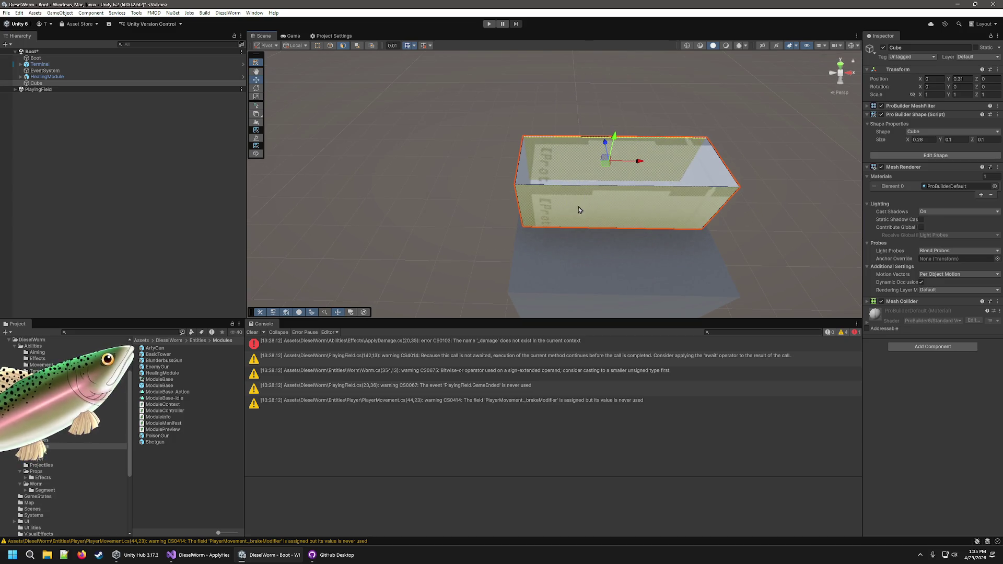
{"action": "left_click", "coordinate": [609, 210]}
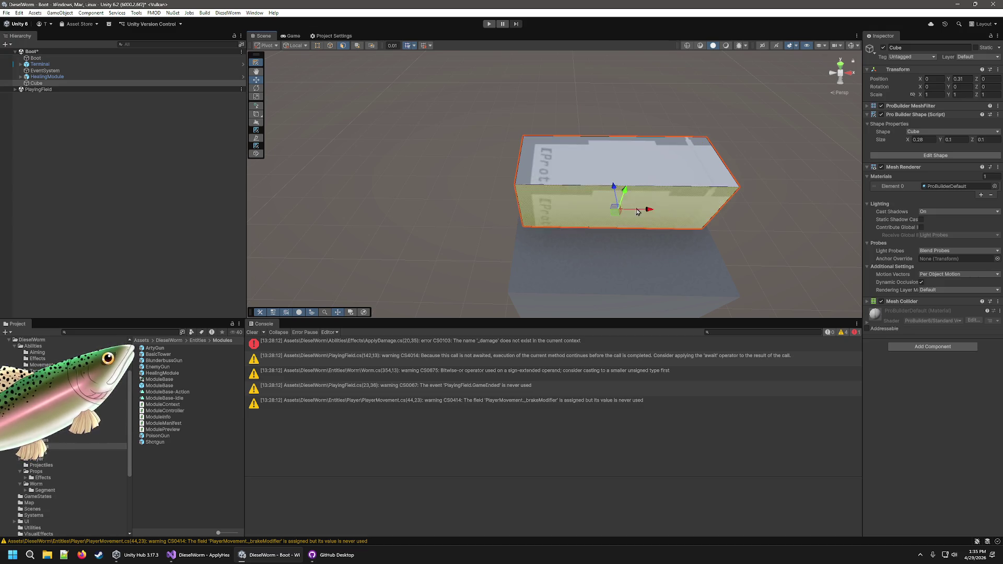
Frame the cube and remove its Mesh Collider component.
{"action": "mouse_move", "coordinate": [748, 227]}
{"action": "left_mouse_down"}
{"action": "mouse_move", "coordinate": [770, 260]}
{"action": "mouse_move", "coordinate": [738, 229]}
{"action": "mouse_move", "coordinate": [716, 108]}
{"action": "mouse_move", "coordinate": [753, 188]}
{"action": "mouse_move", "coordinate": [741, 144]}
{"action": "left_mouse_up"}
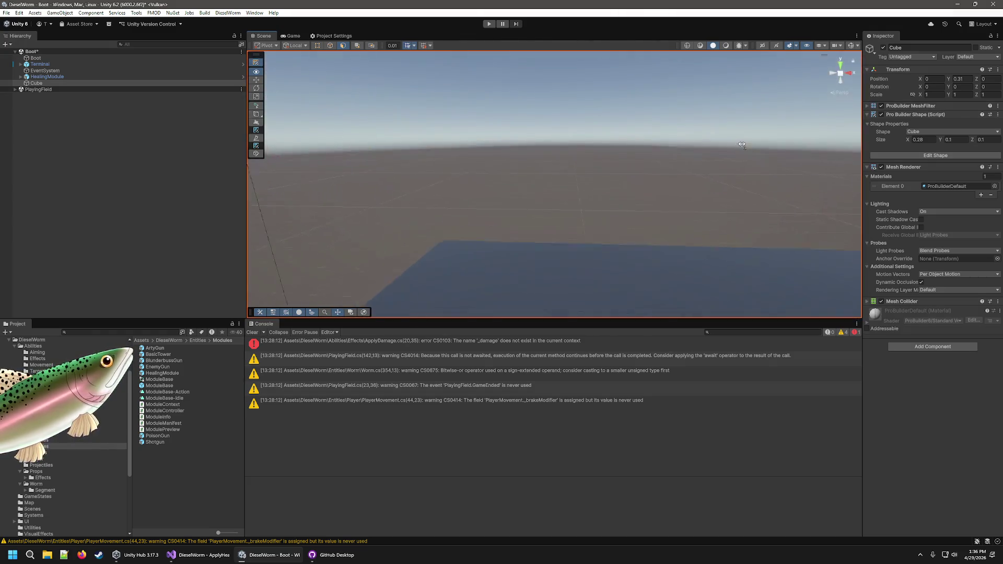
{"action": "key", "text": "f"}
{"action": "left_click", "coordinate": [997, 302]}
{"action": "left_click", "coordinate": [919, 320]}
{"action": "right_click", "coordinate": [546, 177]}
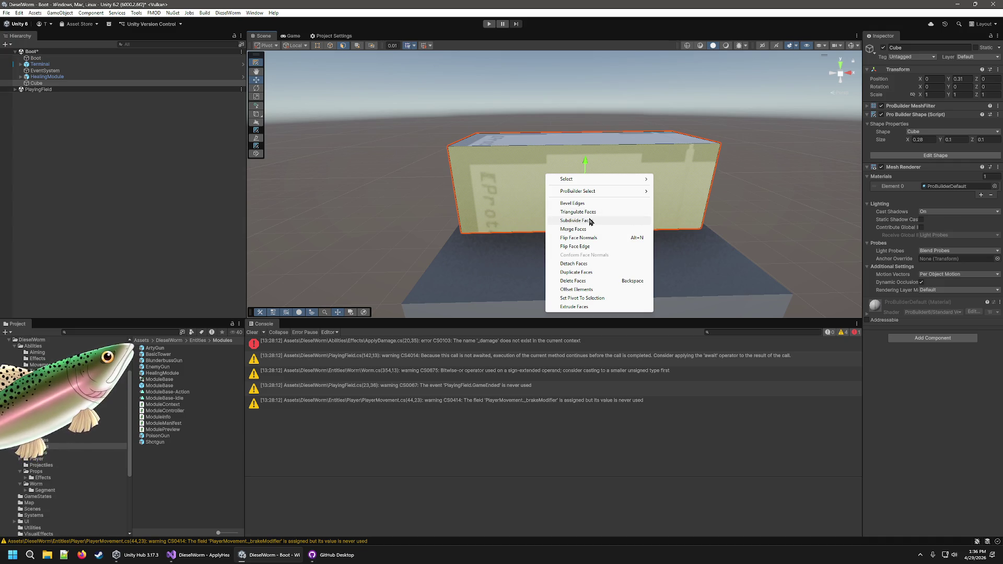
Subdivide the cube's front face and merge the right-side sub-faces into one face.
{"action": "left_click", "coordinate": [589, 221]}
{"action": "left_click", "coordinate": [589, 221]}
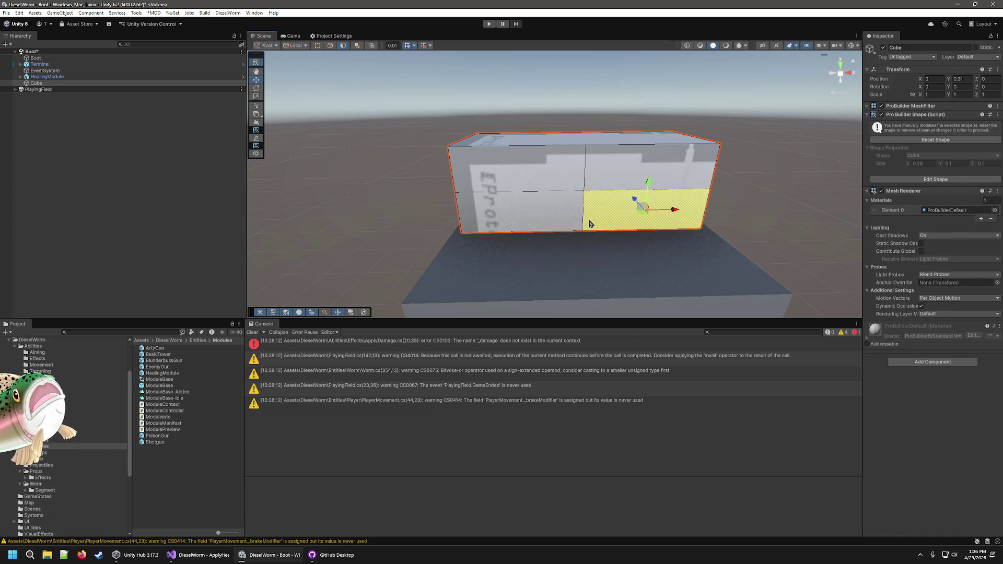
{"action": "left_click", "coordinate": [548, 211]}
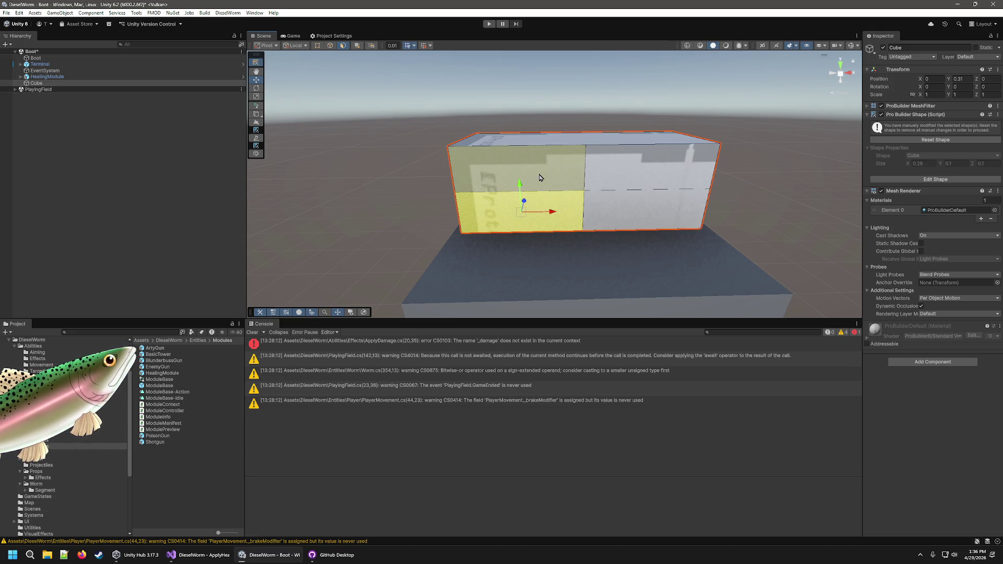
{"action": "right_click", "coordinate": [554, 150]}
{"action": "key", "text": "Escape"}
{"action": "left_click", "coordinate": [627, 209]}
{"action": "right_click", "coordinate": [621, 165]}
{"action": "left_click", "coordinate": [624, 215]}
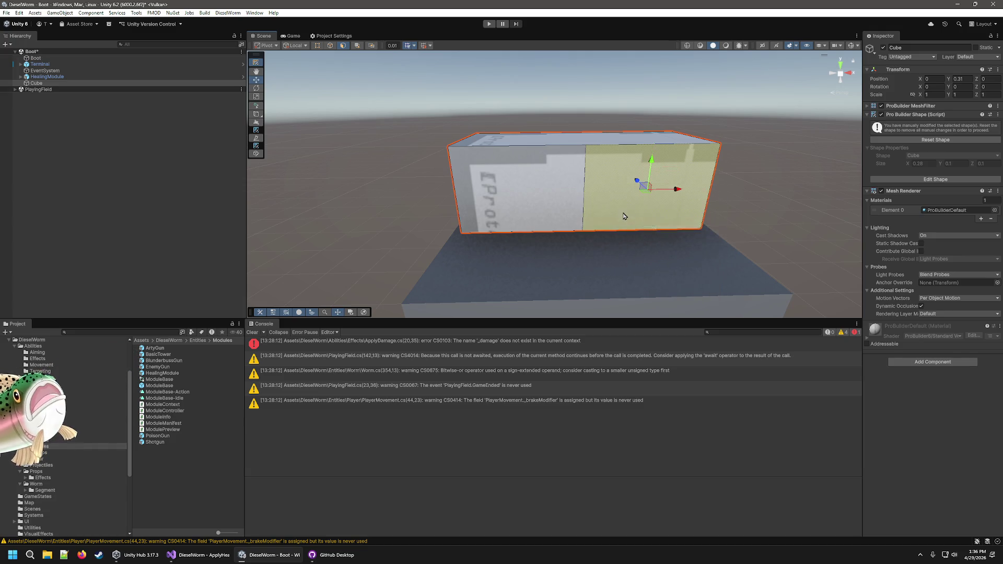
Subdivide the faces again and merge two stacked sub-faces into one vertical strip.
{"action": "right_click", "coordinate": [545, 197]}
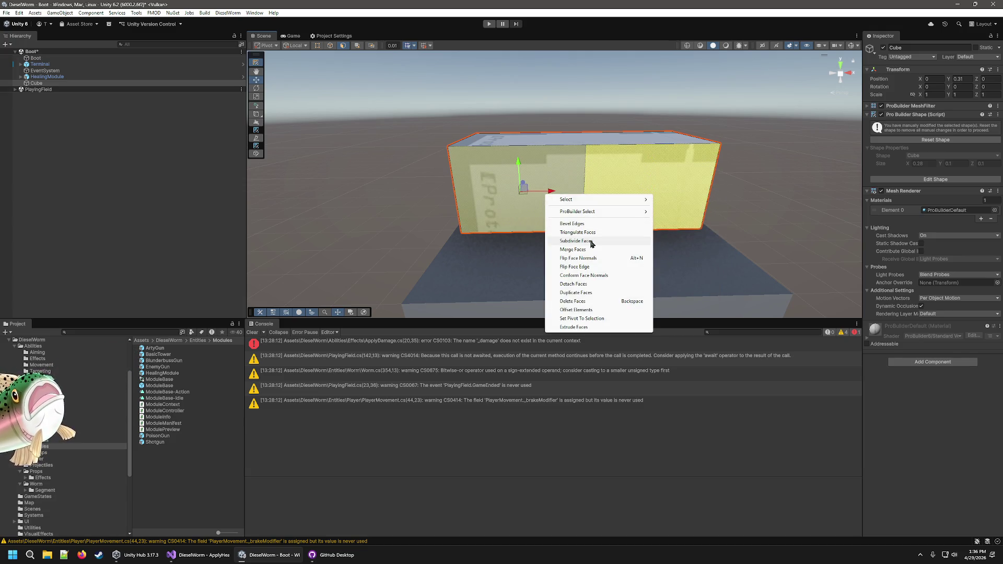
{"action": "left_click", "coordinate": [592, 242]}
{"action": "left_click", "coordinate": [606, 214]}
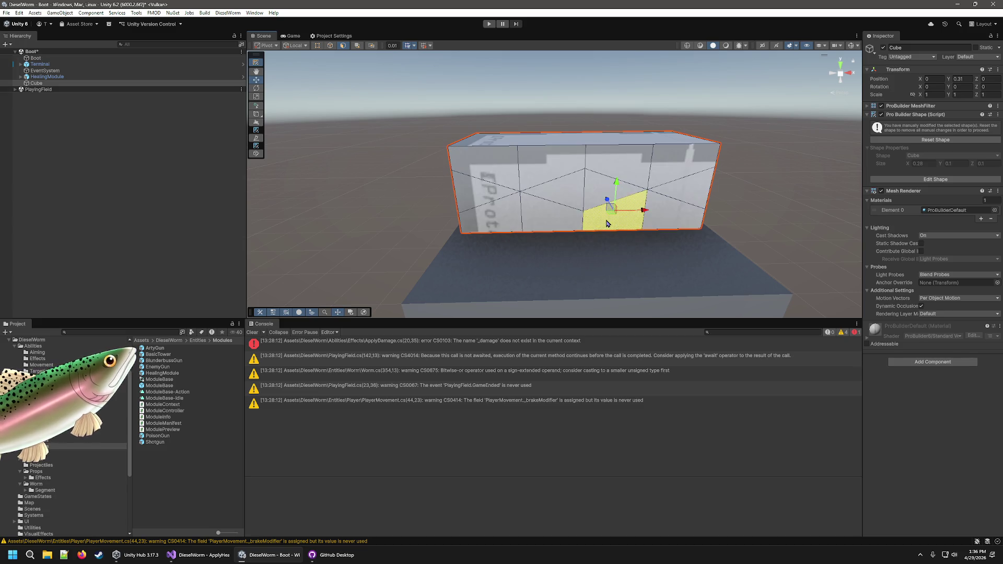
{"action": "left_click", "coordinate": [599, 161], "text": "shift"}
{"action": "right_click", "coordinate": [605, 193]}
{"action": "left_click", "coordinate": [648, 250]}
Merge the left column and the right column of sub-faces into single vertical strips.
{"action": "left_click", "coordinate": [557, 209]}
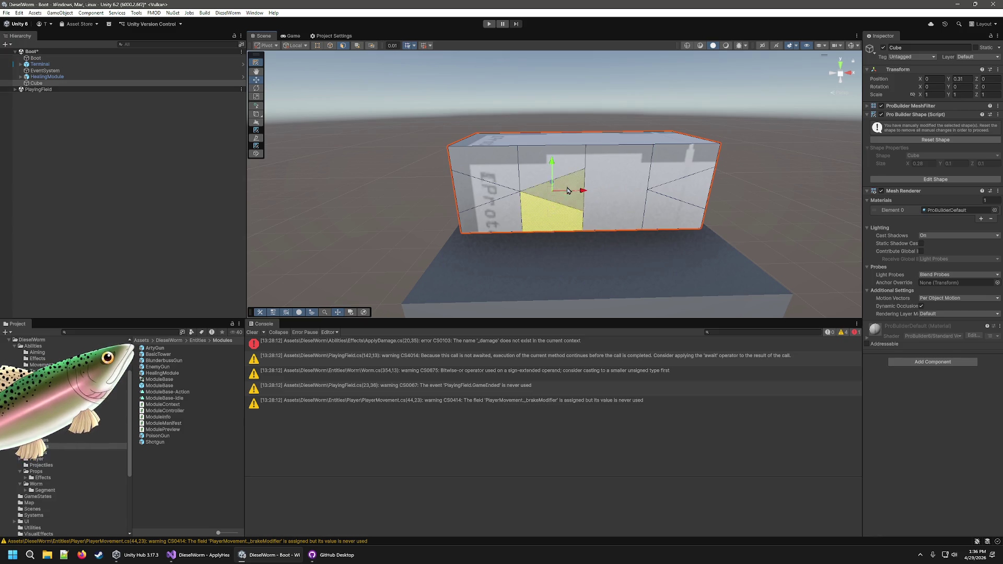
{"action": "right_click", "coordinate": [533, 165]}
{"action": "left_click", "coordinate": [470, 219]}
{"action": "left_click", "coordinate": [476, 188], "text": "shift"}
{"action": "right_click", "coordinate": [502, 168]}
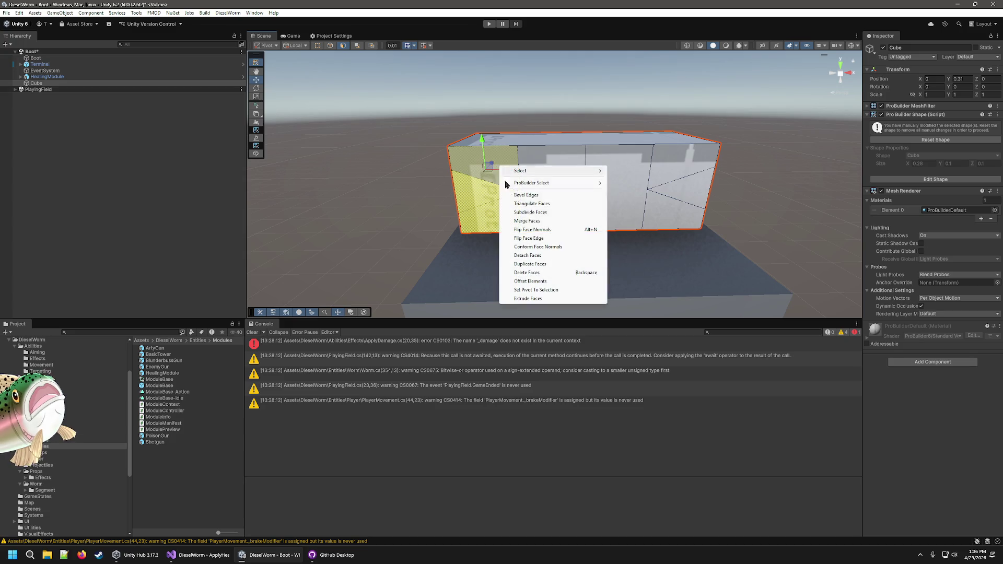
{"action": "left_click", "coordinate": [530, 221]}
{"action": "left_click", "coordinate": [673, 204]}
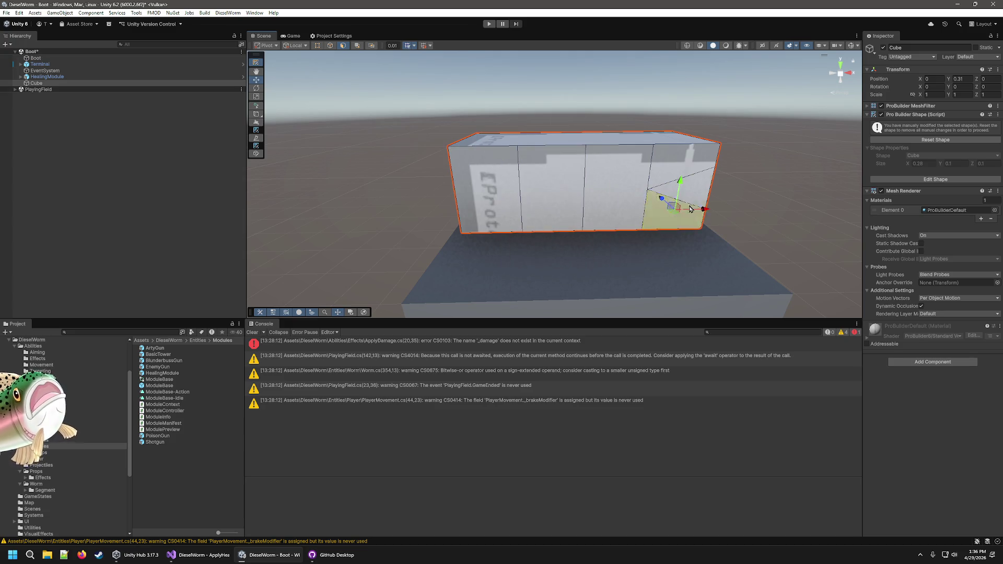
{"action": "right_click", "coordinate": [706, 161]}
{"action": "left_click", "coordinate": [732, 214]}
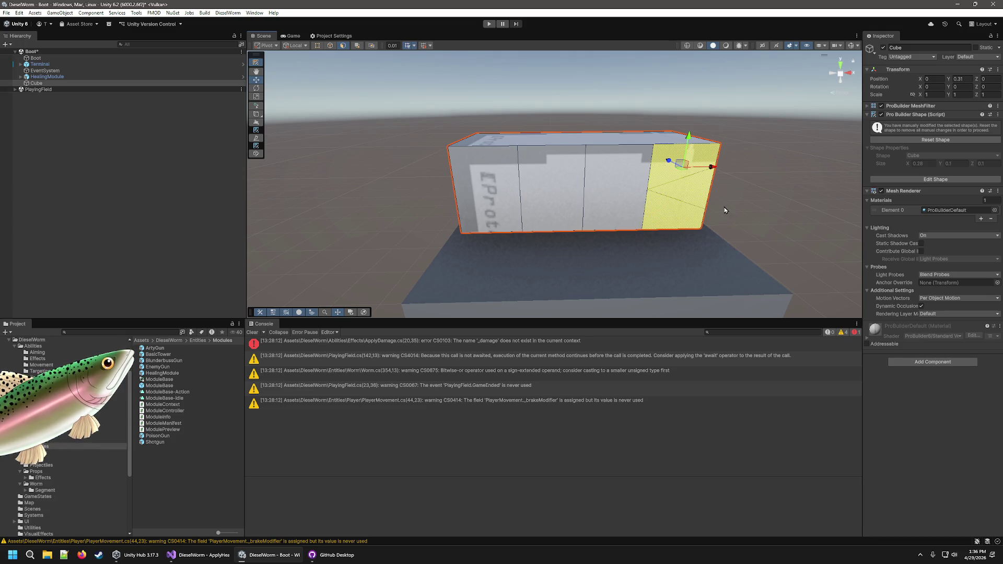
{"action": "right_click", "coordinate": [690, 186]}
{"action": "left_click", "coordinate": [708, 240]}
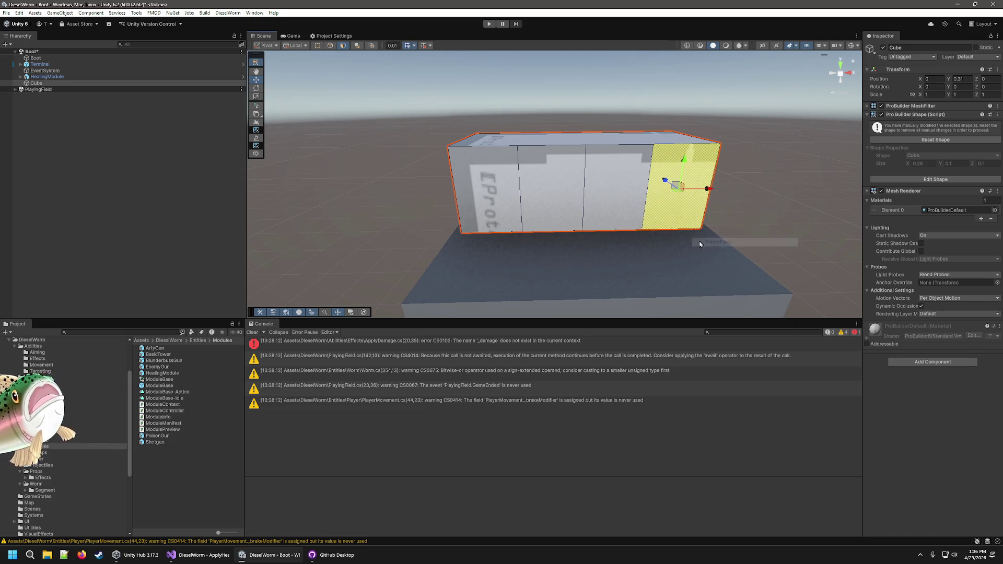
Subdivide the two middle strips, then undo the extra triangulation.
{"action": "left_click", "coordinate": [604, 193]}
{"action": "left_click", "coordinate": [553, 194]}
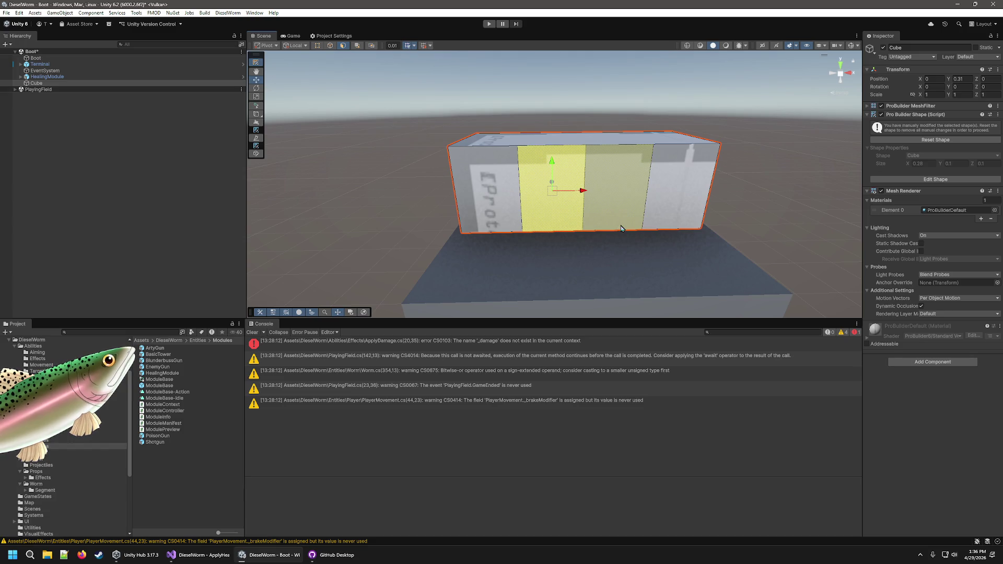
{"action": "left_click", "coordinate": [604, 186]}
{"action": "right_click", "coordinate": [571, 189]}
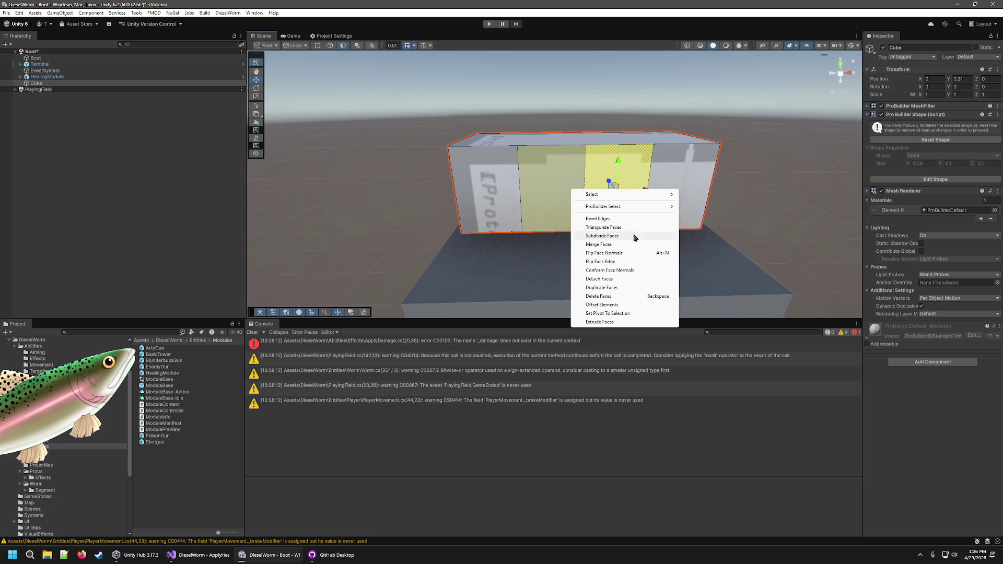
{"action": "left_click", "coordinate": [635, 238]}
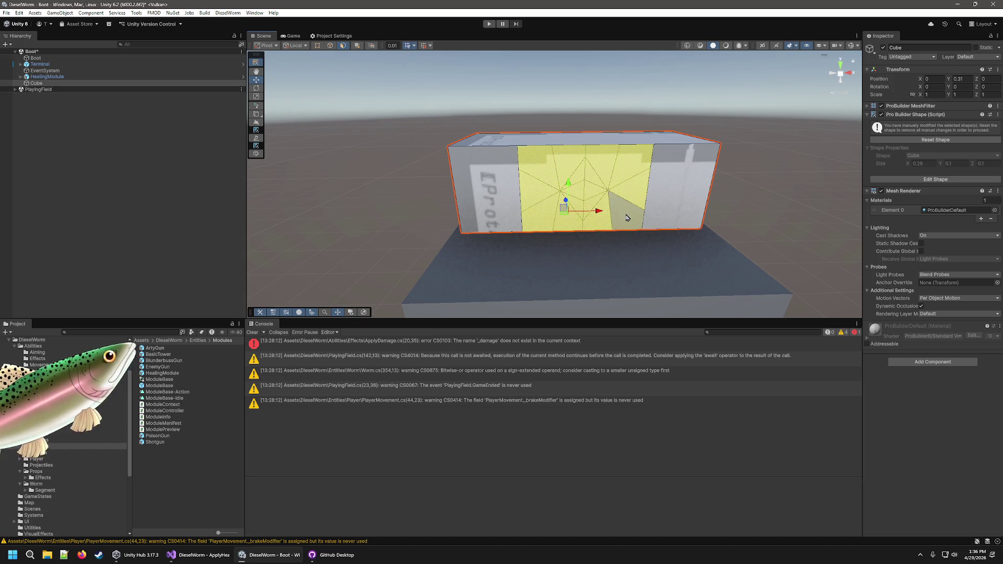
{"action": "key", "text": "ctrl+z"}
{"action": "key", "text": "ctrl+z"}
{"action": "key", "text": "ctrl+z"}
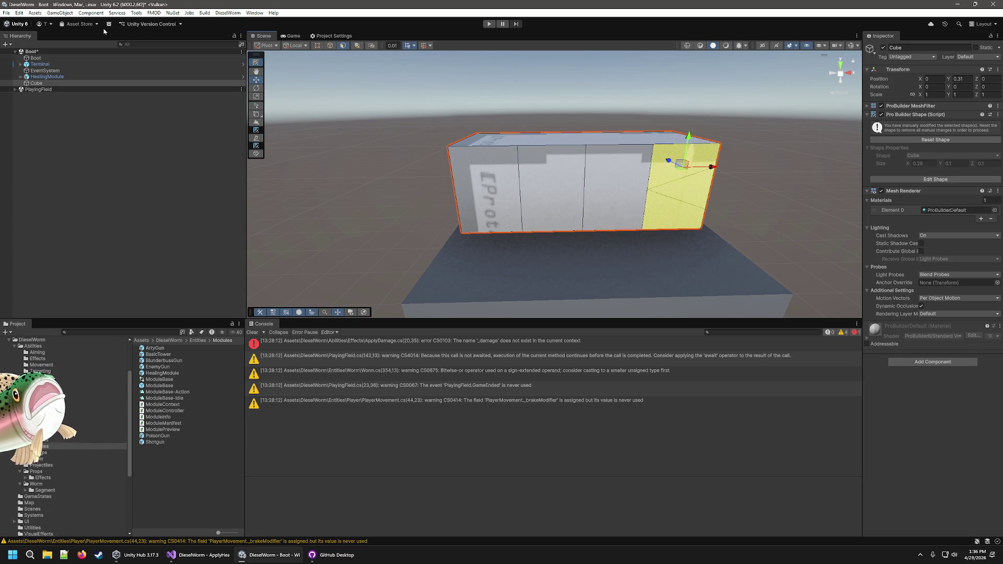
Remove the ProBuilder cube and duplicate HealingModule's Cube child as Cube (1).
{"action": "key", "text": "ctrl+z"}
{"action": "key", "text": "ctrl+z"}
{"action": "key", "text": "ctrl+z"}
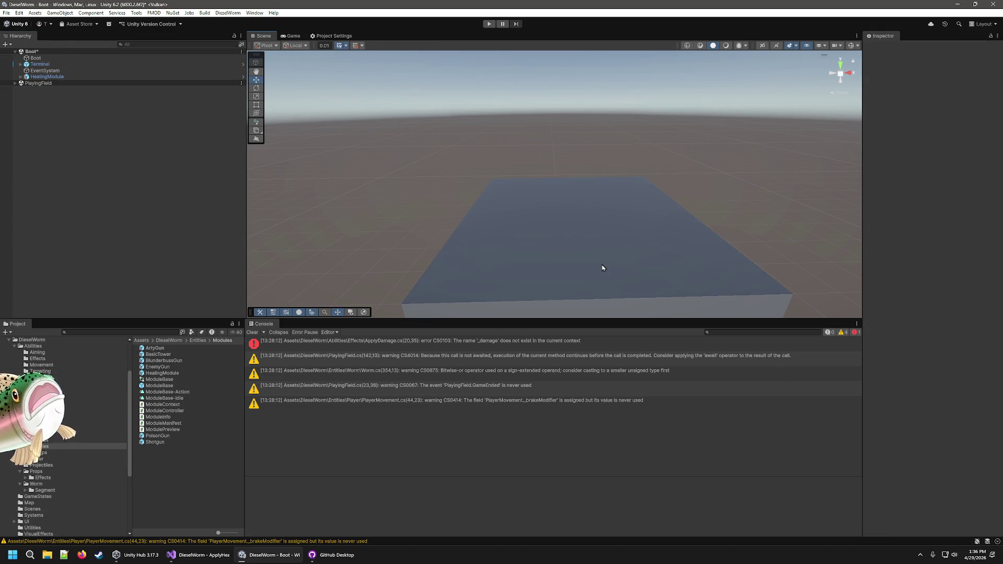
{"action": "left_click", "coordinate": [603, 267]}
{"action": "key", "text": "f"}
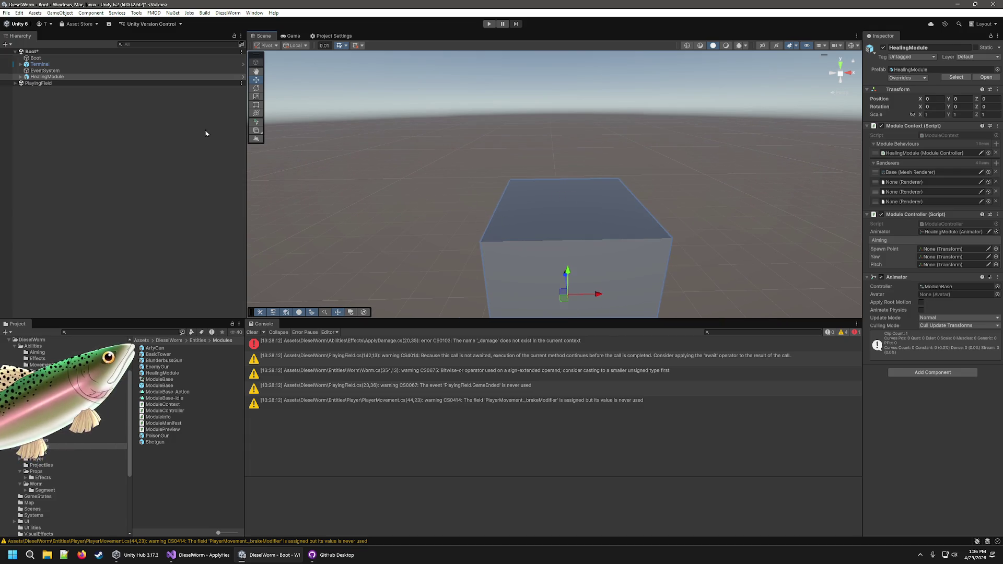
{"action": "left_click", "coordinate": [21, 77]}
{"action": "left_click", "coordinate": [40, 83]}
{"action": "left_click", "coordinate": [42, 89]}
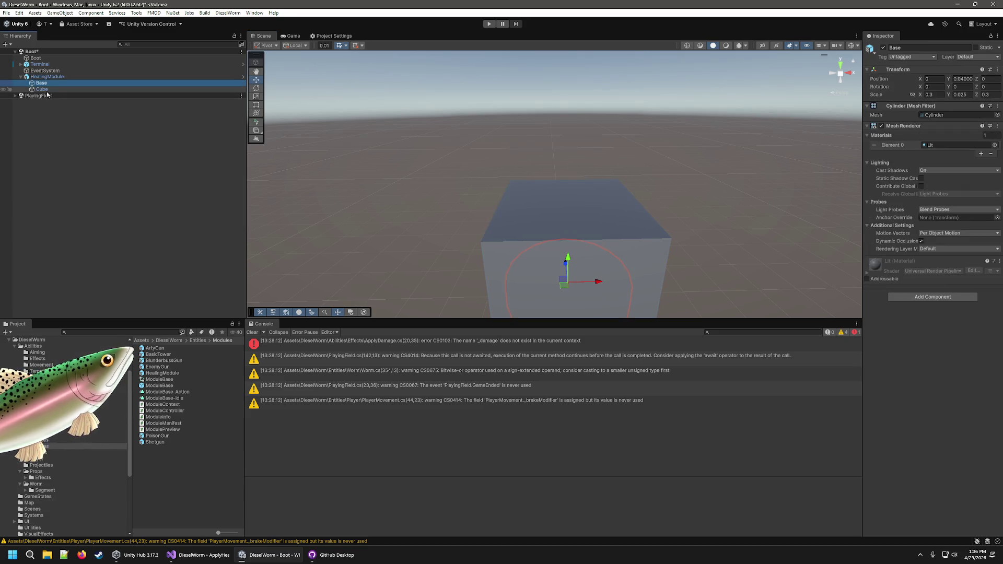
{"action": "key", "text": "ctrl+d"}
Scale Cube (1) to 0.1 × 0.1 × 0.28 and rest it on the box at Y 0.3.
{"action": "mouse_move", "coordinate": [570, 216]}
{"action": "left_mouse_down"}
{"action": "mouse_move", "coordinate": [568, 84]}
{"action": "mouse_move", "coordinate": [566, 125]}
{"action": "left_mouse_up"}
{"action": "key", "text": "f"}
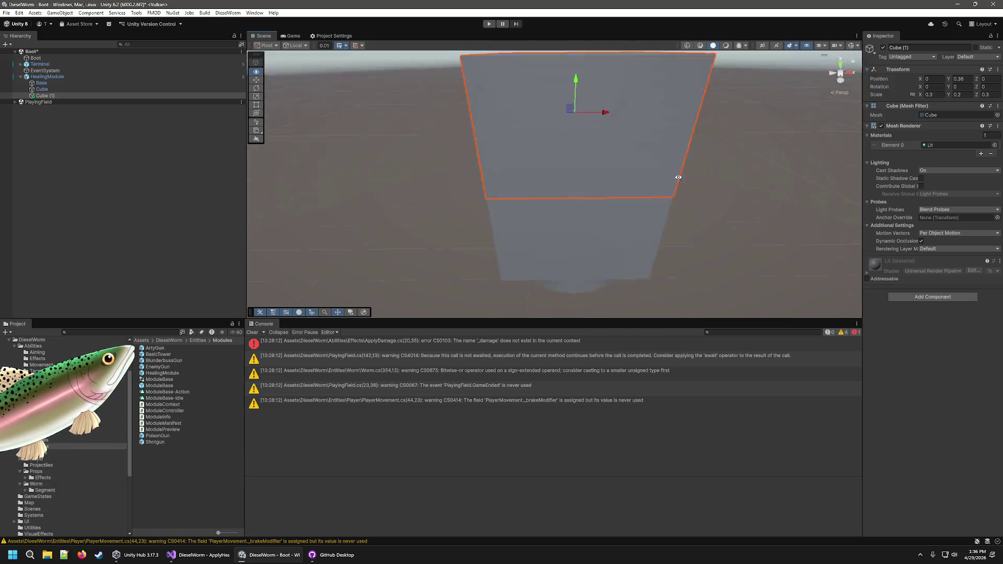
{"action": "left_click", "coordinate": [932, 94]}
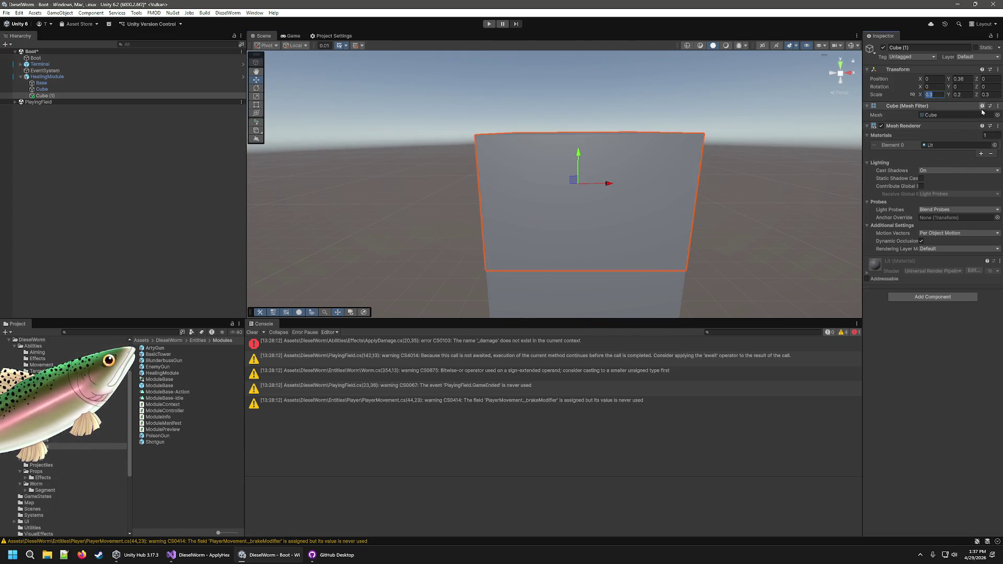
{"action": "type", "text": "0.1"}
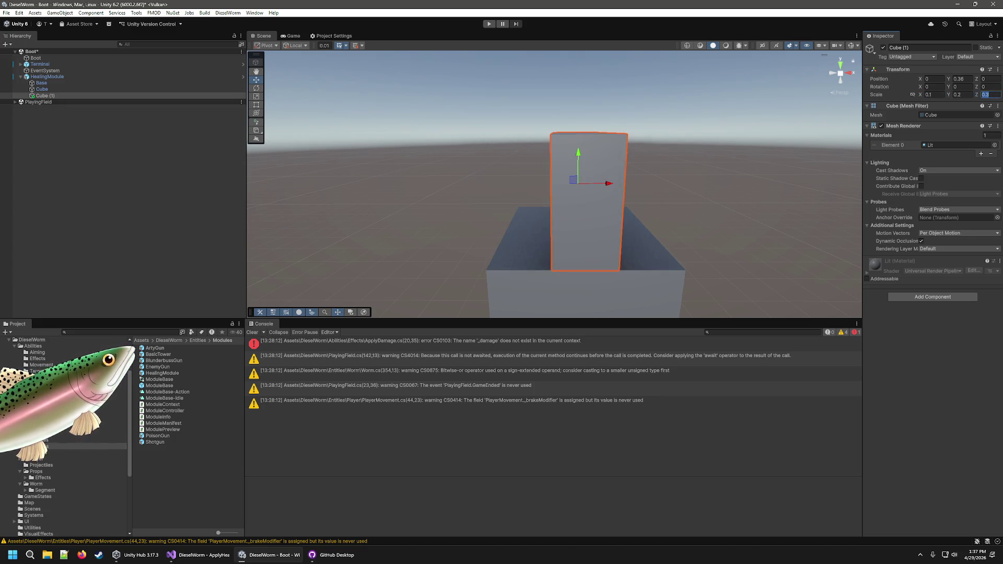
{"action": "key", "text": "BackSpace"}
{"action": "key", "text": "BackSpace"}
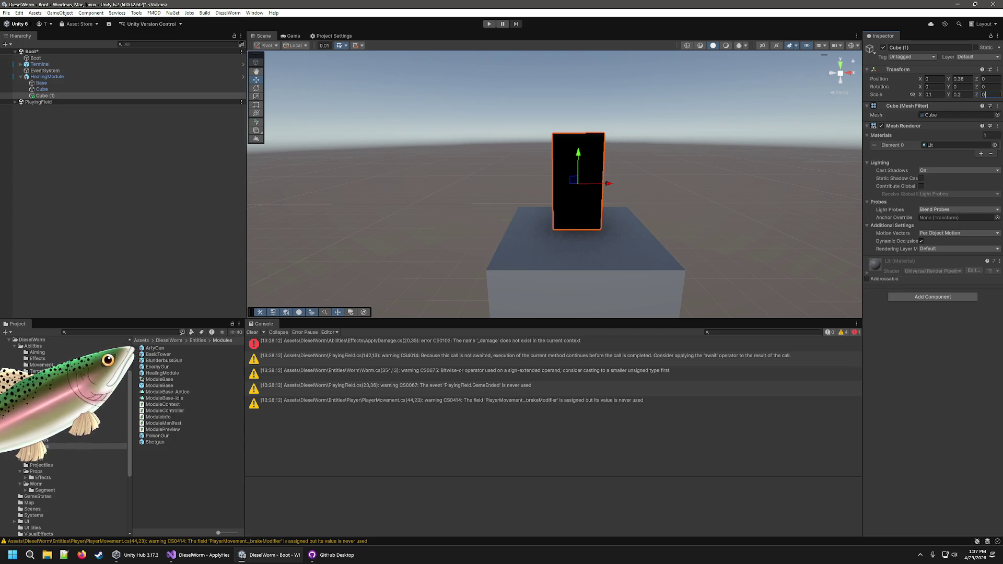
{"action": "type", "text": ".28"}
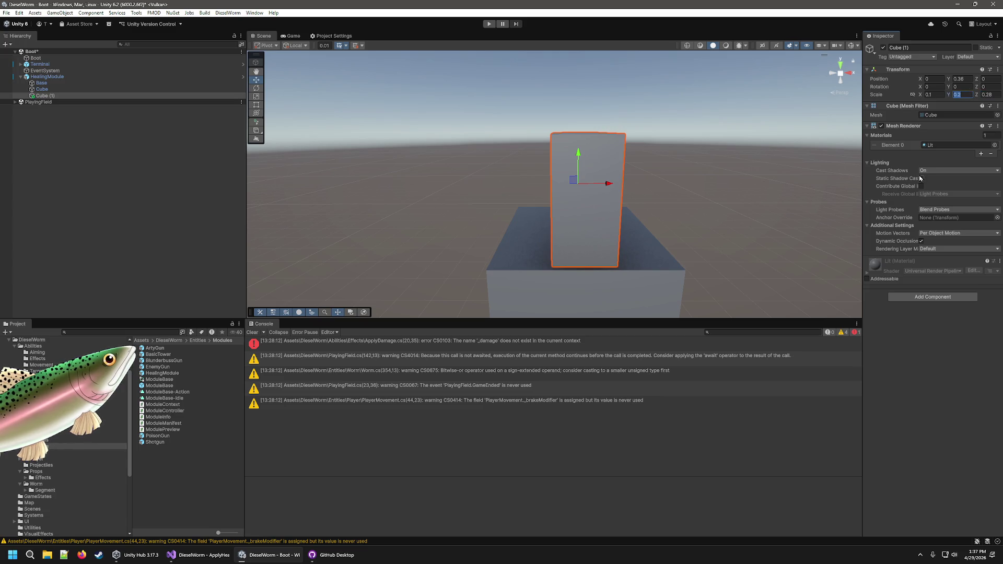
{"action": "key", "text": "BackSpace"}
{"action": "type", "text": "1"}
{"action": "mouse_move", "coordinate": [583, 155]}
{"action": "left_mouse_down"}
{"action": "mouse_move", "coordinate": [579, 182]}
{"action": "mouse_move", "coordinate": [595, 194]}
{"action": "left_mouse_up"}
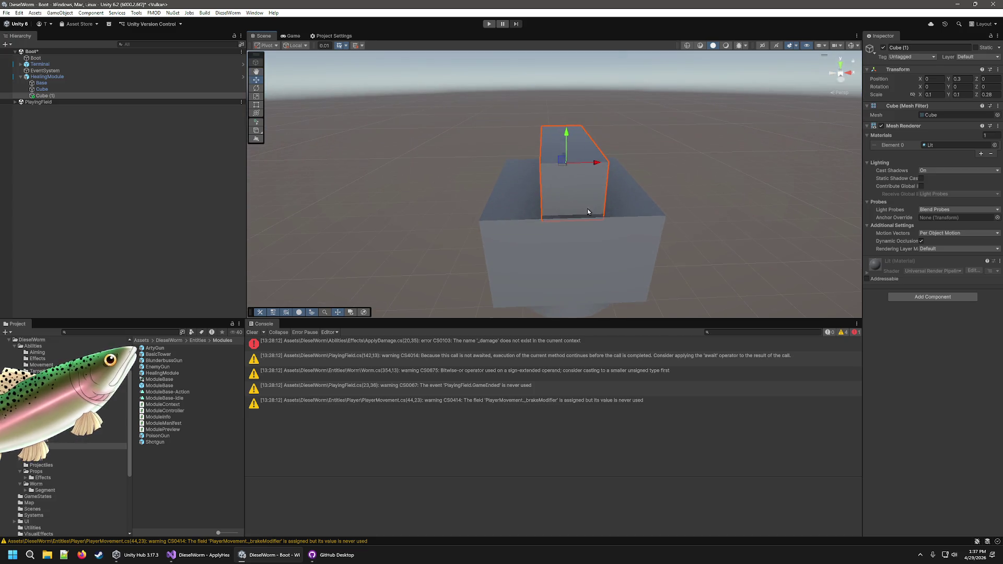
Duplicate Cube (1) as Cube (2) and rotate it crosswise to −90 degrees.
{"action": "key", "text": "ctrl+d"}
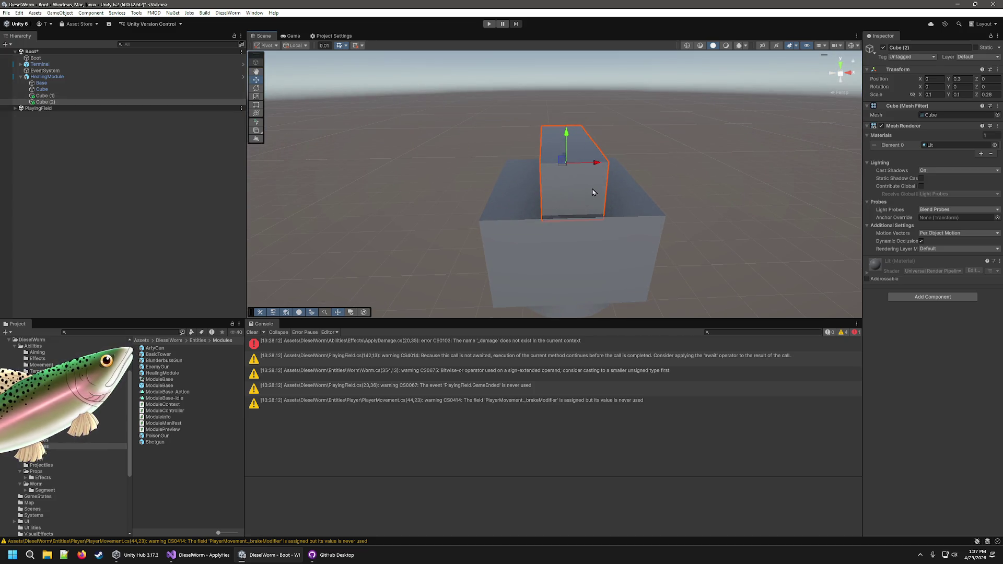
{"action": "key", "text": "e"}
{"action": "left_click_drag", "start_coordinate": [589, 177], "coordinate": [625, 153]}
{"action": "mouse_move", "coordinate": [741, 140]}
{"action": "left_mouse_down"}
{"action": "mouse_move", "coordinate": [753, 260]}
{"action": "mouse_move", "coordinate": [734, 264]}
{"action": "mouse_move", "coordinate": [893, 154]}
{"action": "mouse_move", "coordinate": [808, 162]}
{"action": "mouse_move", "coordinate": [792, 181]}
{"action": "left_mouse_up"}
{"action": "left_click", "coordinate": [753, 260]}
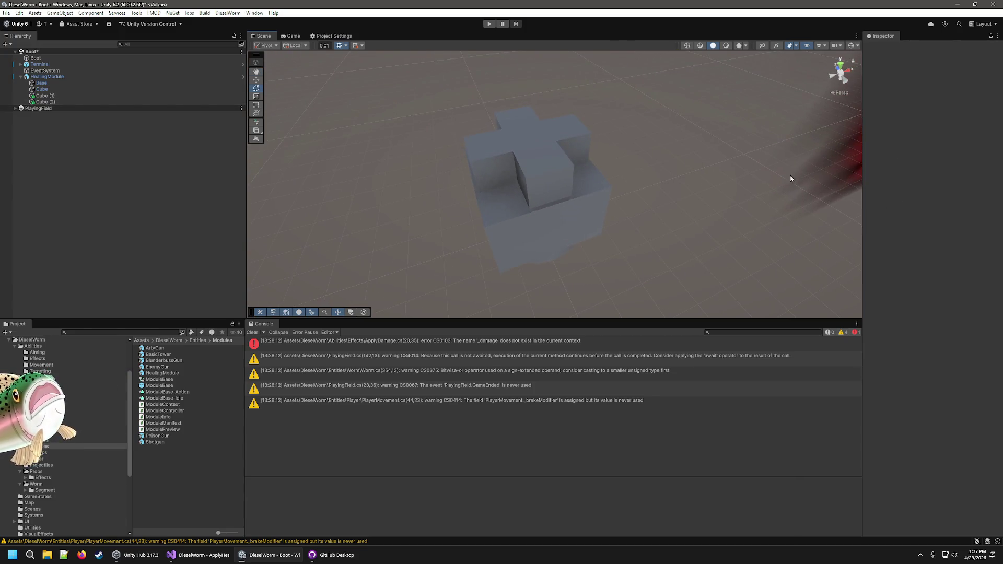
Set Cube (2)'s Y scale to 0.099.
{"action": "left_click", "coordinate": [520, 169]}
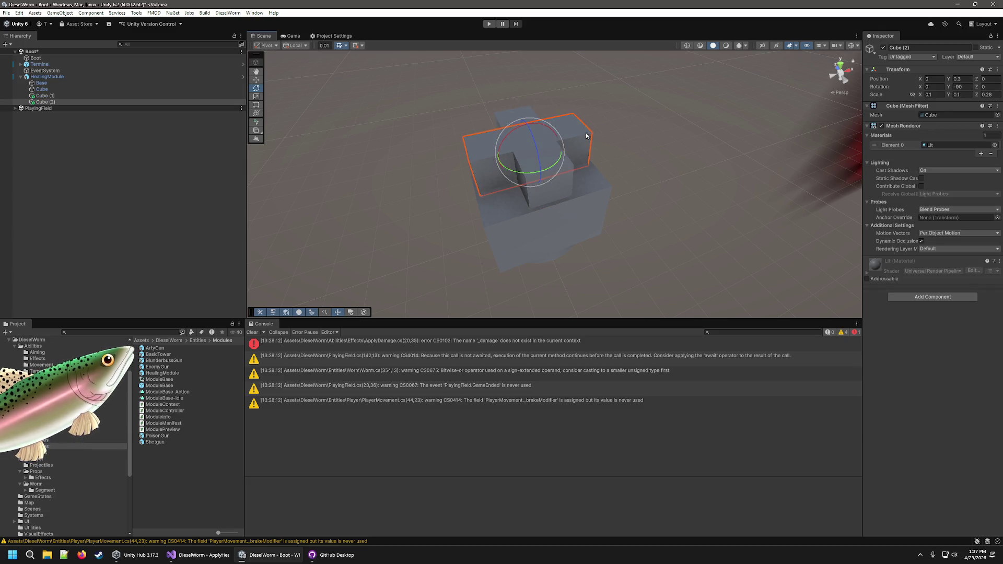
{"action": "left_click", "coordinate": [737, 172]}
{"action": "mouse_move", "coordinate": [709, 216]}
{"action": "left_mouse_down"}
{"action": "mouse_move", "coordinate": [712, 177]}
{"action": "mouse_move", "coordinate": [617, 225]}
{"action": "left_mouse_up"}
{"action": "scroll", "coordinate": [637, 235], "scroll_direction": "down", "scroll_amount": 5}
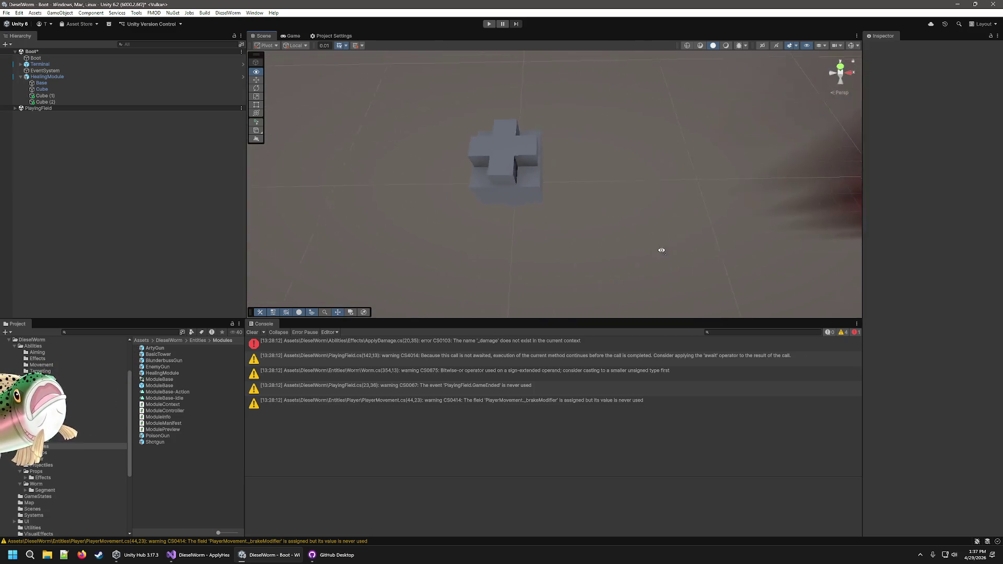
{"action": "scroll", "coordinate": [611, 217], "scroll_direction": "up", "scroll_amount": 10}
{"action": "left_click", "coordinate": [567, 168]}
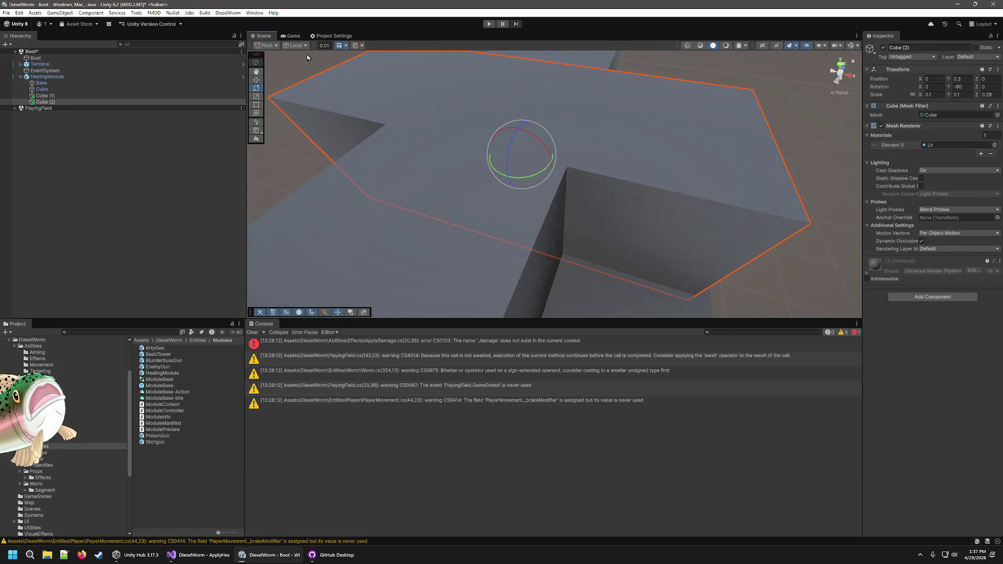
{"action": "left_click", "coordinate": [255, 80]}
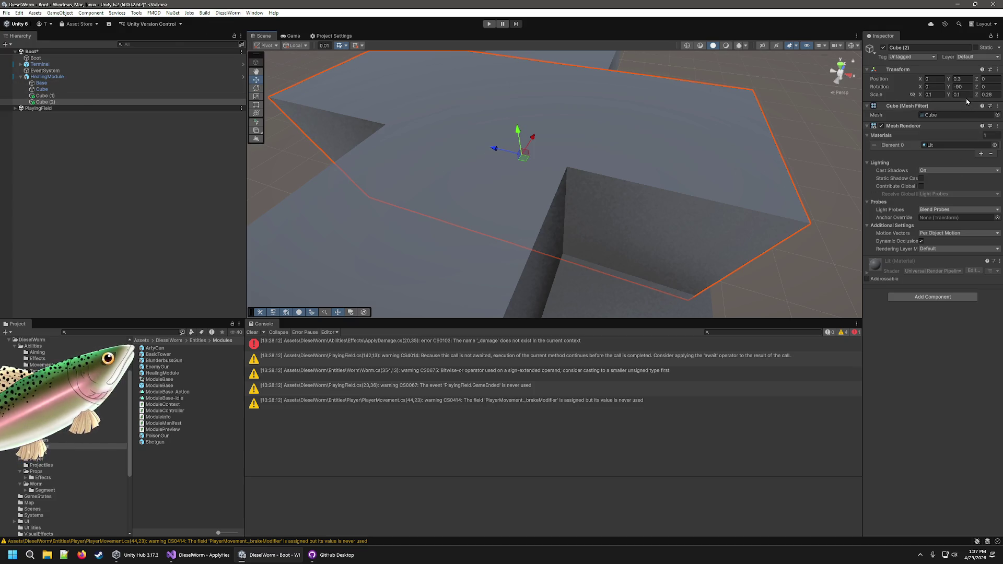
{"action": "type", "text": "0.0"}
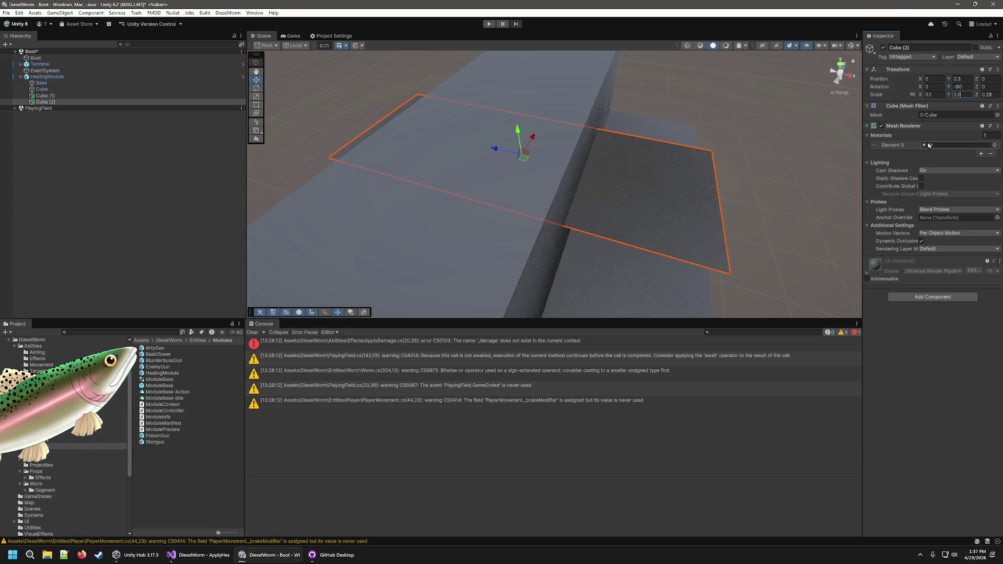
{"action": "type", "text": "85"}
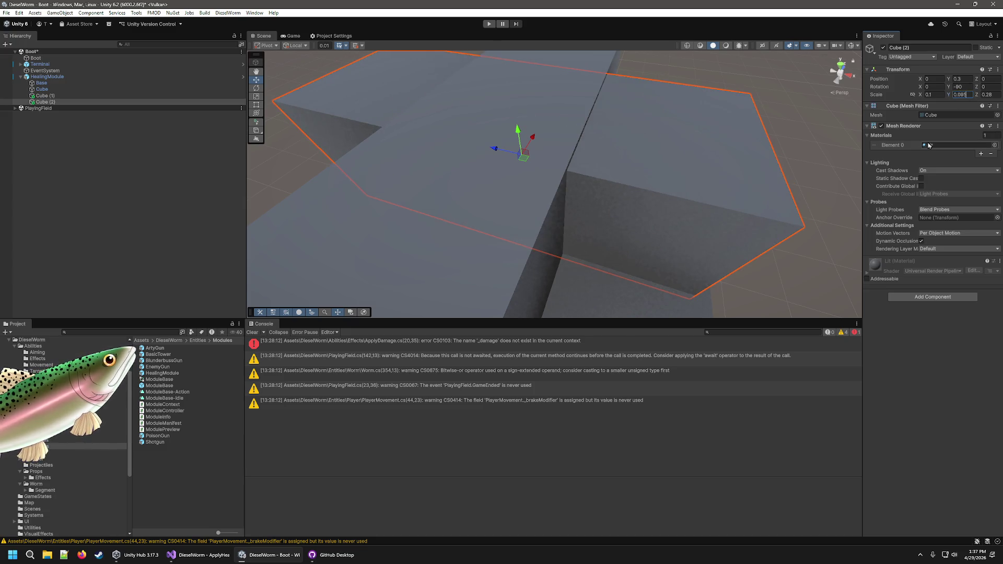
{"action": "key", "text": "BackSpace"}
{"action": "key", "text": "BackSpace"}
{"action": "type", "text": "99"}
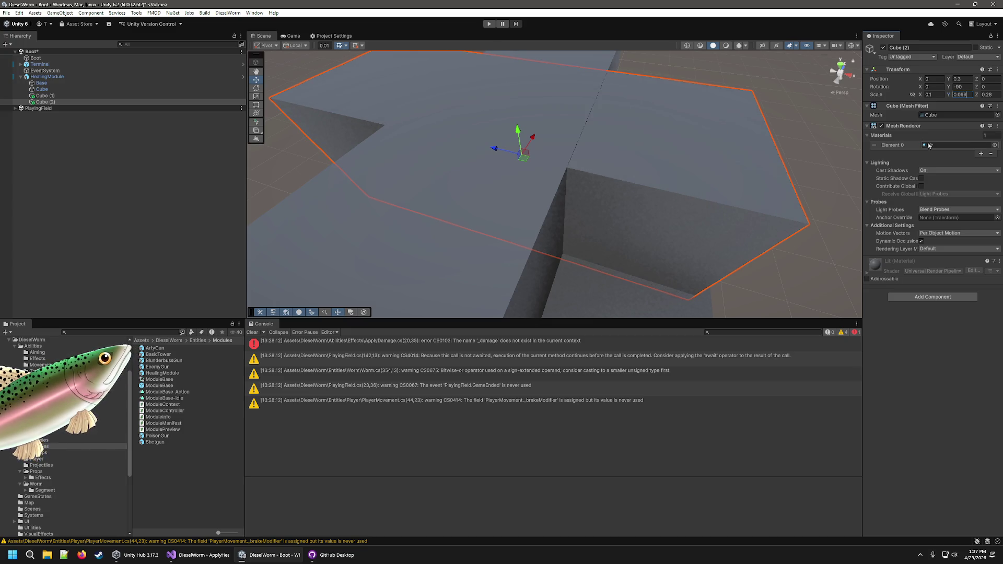
Zoom out and orbit the Scene view to check the plus-shaped cross.
{"action": "scroll", "coordinate": [623, 180], "scroll_direction": "down", "scroll_amount": 3}
{"action": "left_click", "coordinate": [683, 253]}
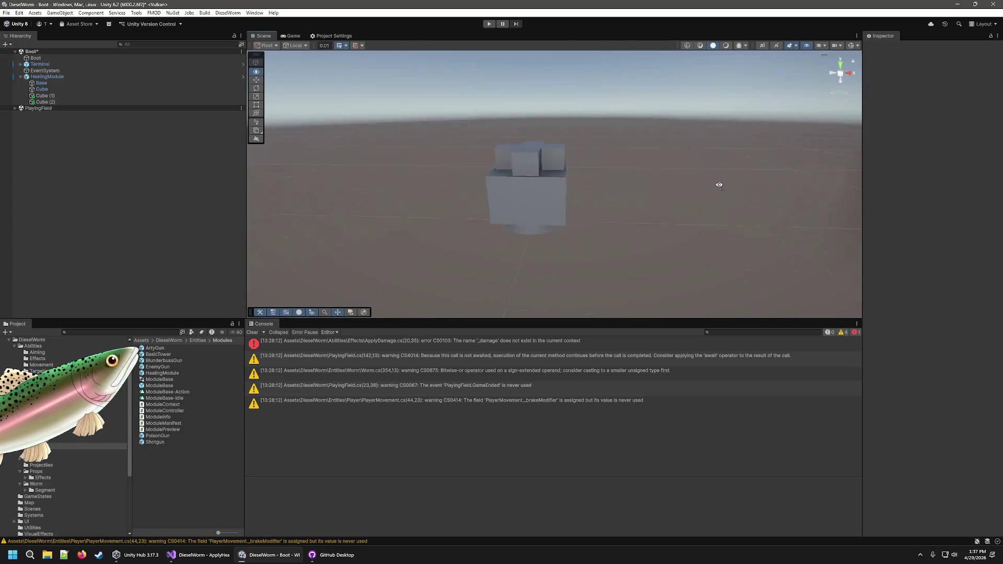
{"action": "left_click_drag", "start_coordinate": [719, 185], "coordinate": [717, 177]}
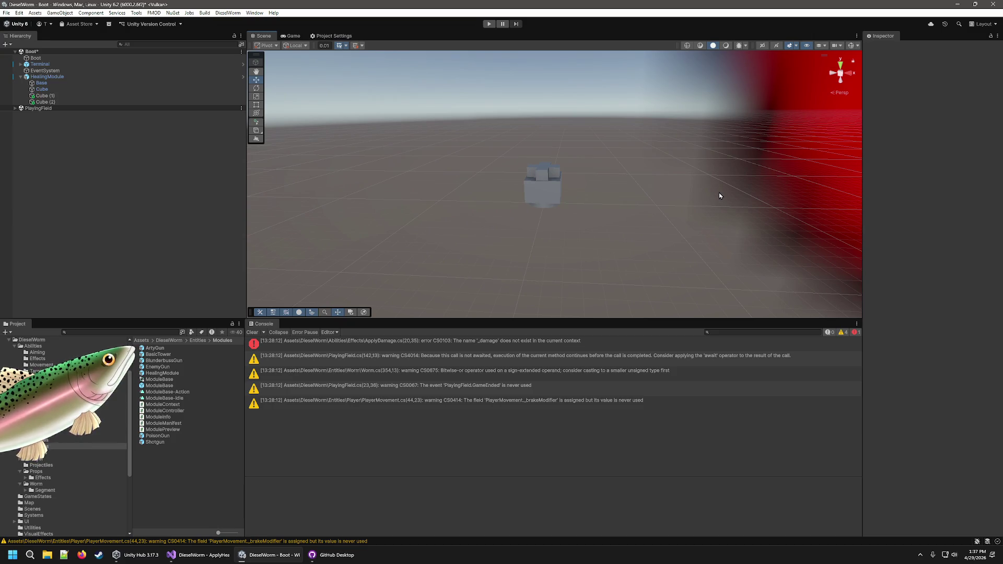
{"action": "scroll", "coordinate": [585, 251], "scroll_direction": "up", "scroll_amount": 2}
{"action": "mouse_move", "coordinate": [577, 208]}
{"action": "left_mouse_down"}
{"action": "mouse_move", "coordinate": [589, 193]}
{"action": "mouse_move", "coordinate": [618, 246]}
{"action": "mouse_move", "coordinate": [618, 269]}
{"action": "mouse_move", "coordinate": [607, 261]}
{"action": "mouse_move", "coordinate": [642, 282]}
{"action": "mouse_move", "coordinate": [615, 279]}
{"action": "left_mouse_up"}
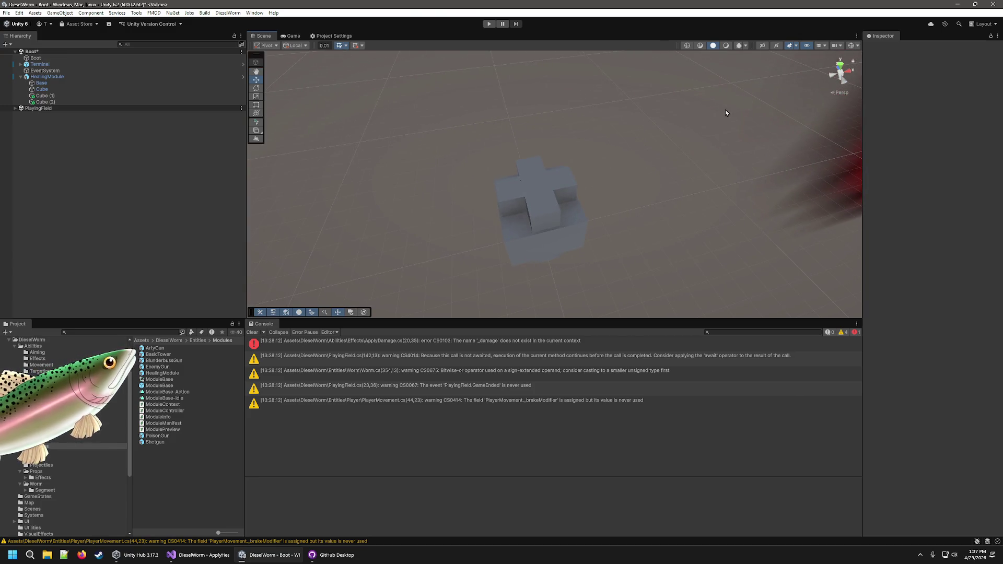
{"action": "left_click", "coordinate": [557, 215]}
Give both Cube (1) and Cube (2) the white Default-Line material.
{"action": "left_click", "coordinate": [563, 180], "text": "shift"}
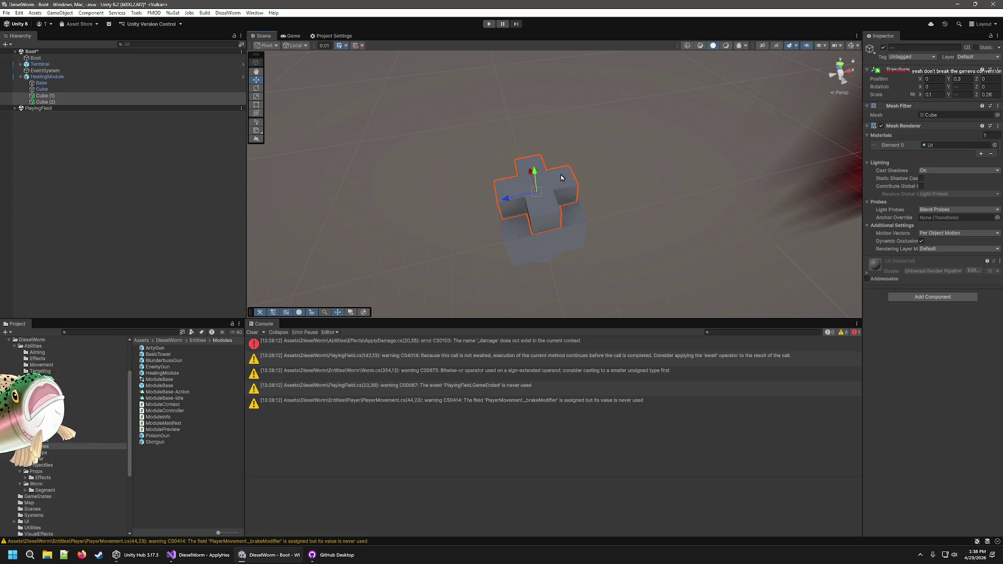
{"action": "left_click", "coordinate": [993, 146]}
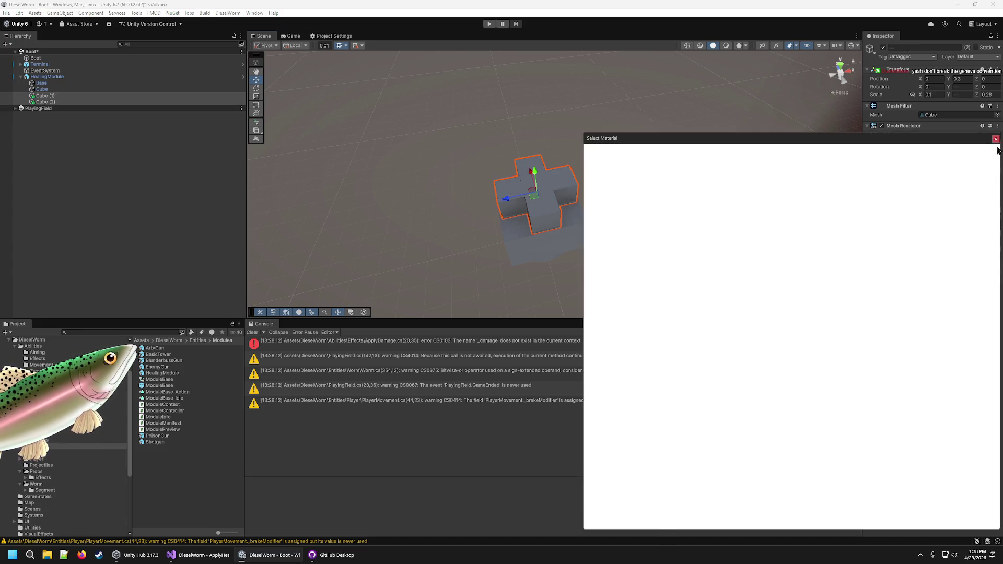
{"action": "scroll", "coordinate": [665, 377], "scroll_direction": "down", "scroll_amount": 6}
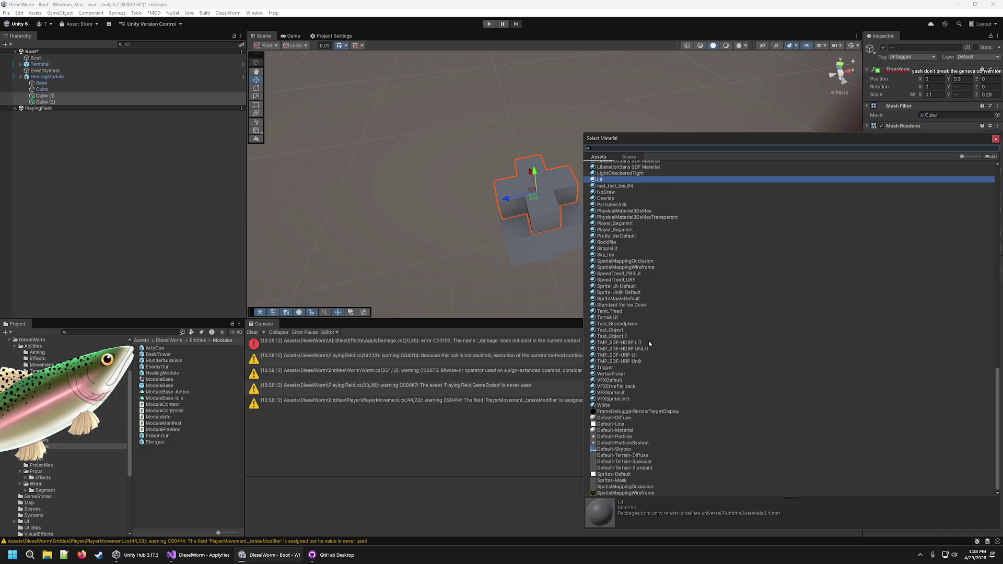
{"action": "left_click", "coordinate": [619, 424]}
{"action": "left_click", "coordinate": [749, 228]}
{"action": "mouse_move", "coordinate": [750, 229]}
{"action": "left_mouse_down"}
{"action": "mouse_move", "coordinate": [764, 264]}
{"action": "mouse_move", "coordinate": [721, 104]}
{"action": "mouse_move", "coordinate": [642, 173]}
{"action": "left_mouse_up"}
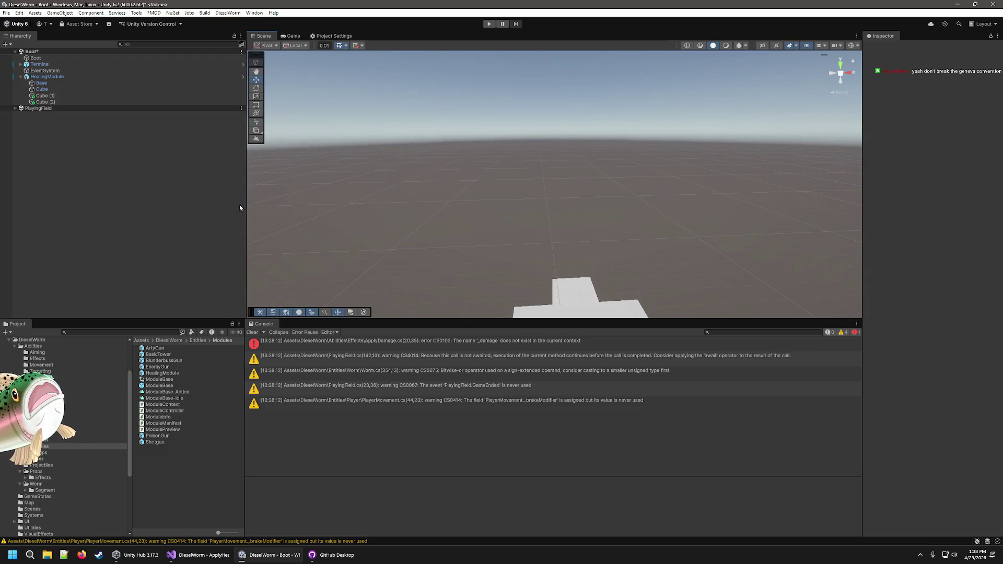
Apply all overrides from the HealingModule instance to its prefab.
{"action": "left_click", "coordinate": [20, 77]}
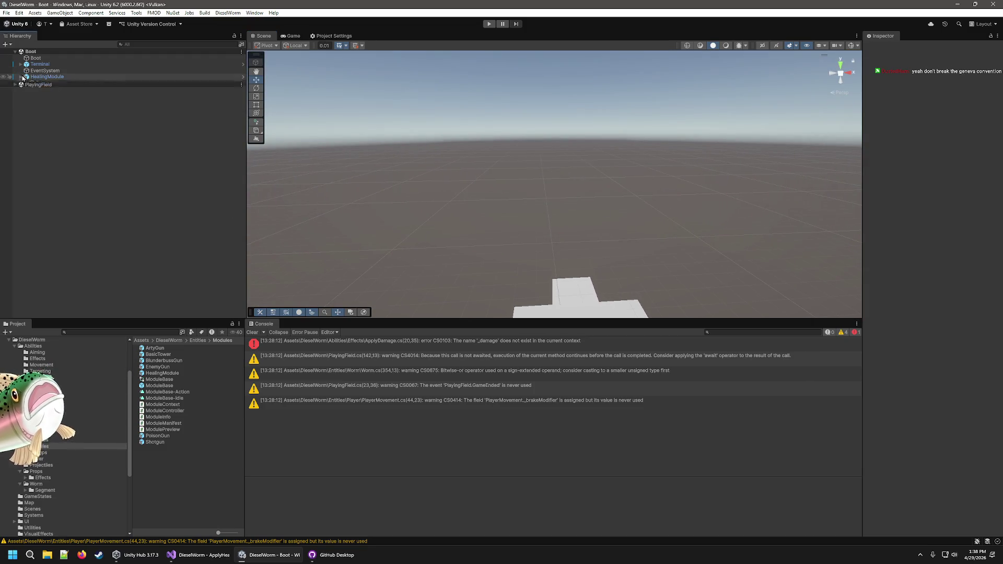
{"action": "left_click", "coordinate": [60, 78]}
{"action": "left_click", "coordinate": [907, 77]}
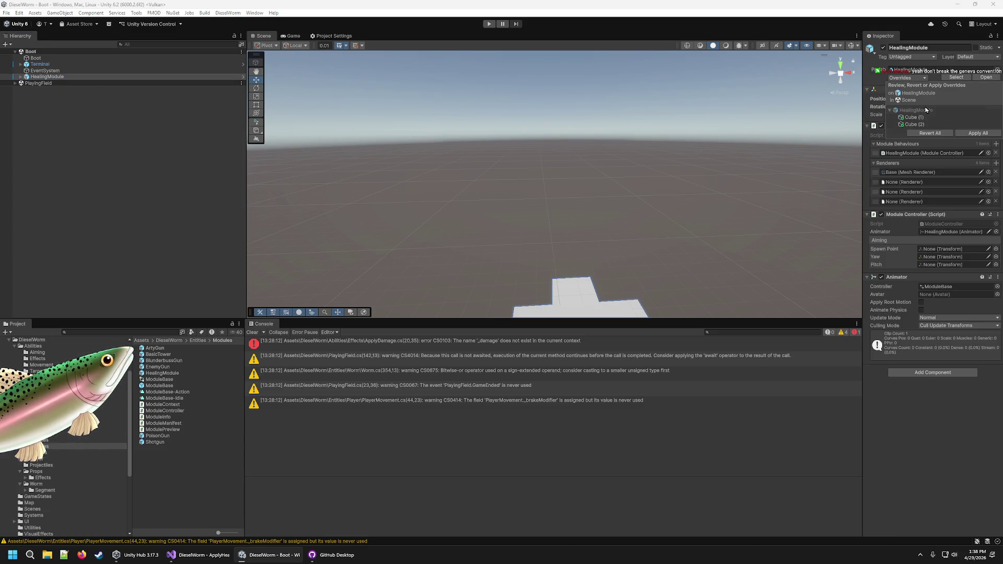
{"action": "left_click", "coordinate": [932, 133]}
Delete the HealingModule instance from the scene.
{"action": "left_click", "coordinate": [47, 77]}
{"action": "left_click", "coordinate": [45, 71]}
{"action": "left_click", "coordinate": [47, 76]}
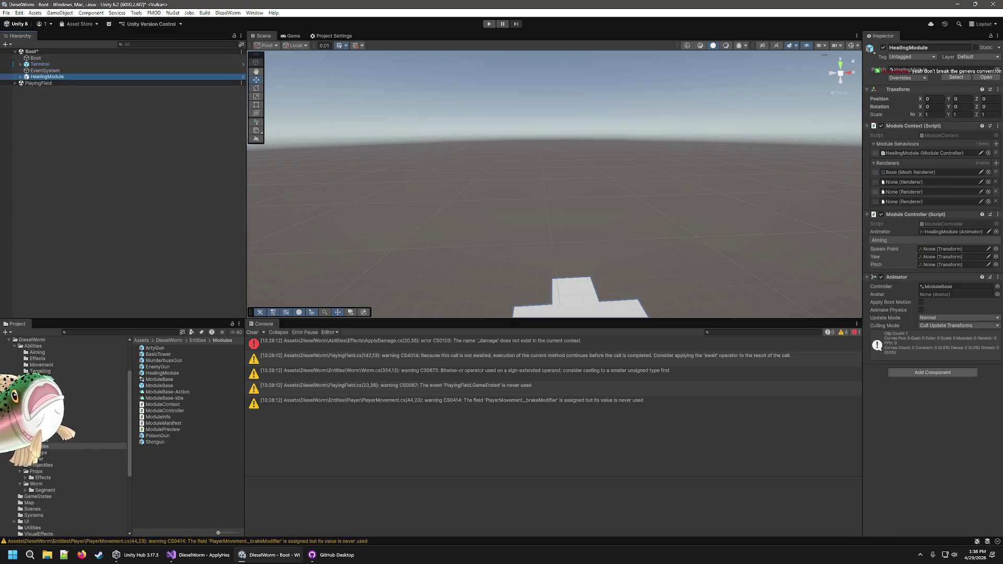
{"action": "key", "text": "Delete"}
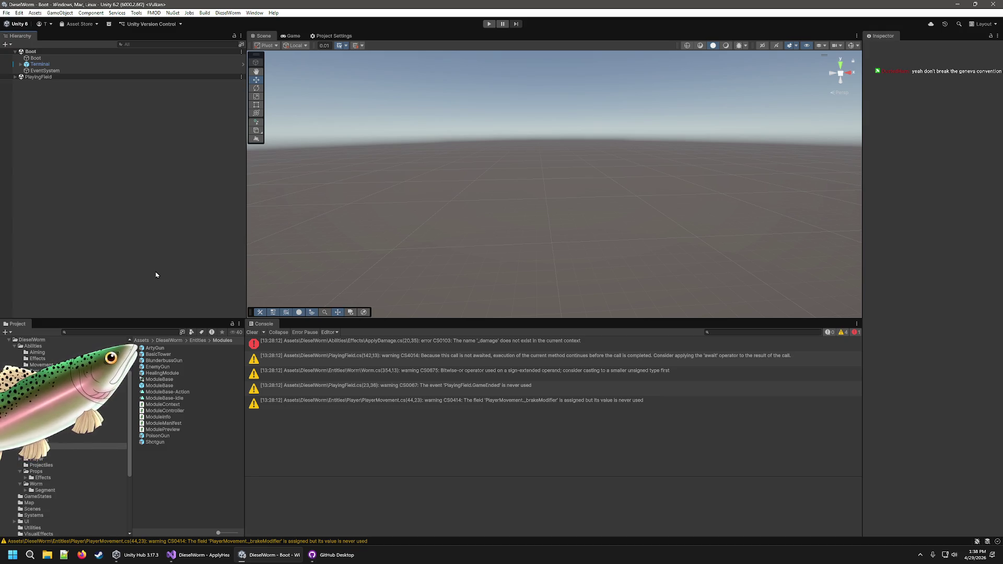
Open ApplyDamage.cs from the console error, rename _healingAmount to _damage, and save.
{"action": "double_click", "coordinate": [584, 345]}
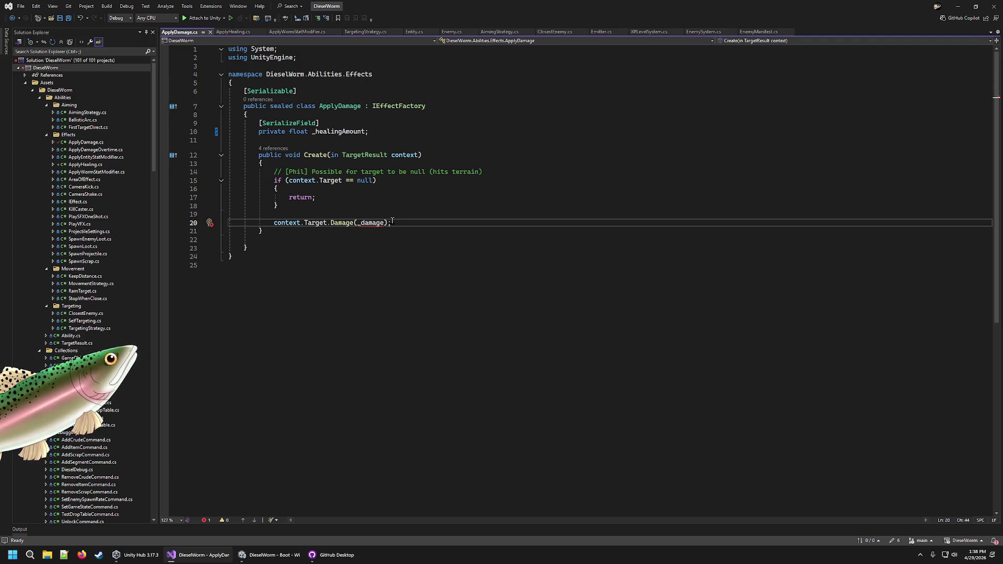
{"action": "double_click", "coordinate": [371, 223]}
{"action": "key", "text": "ctrl+c"}
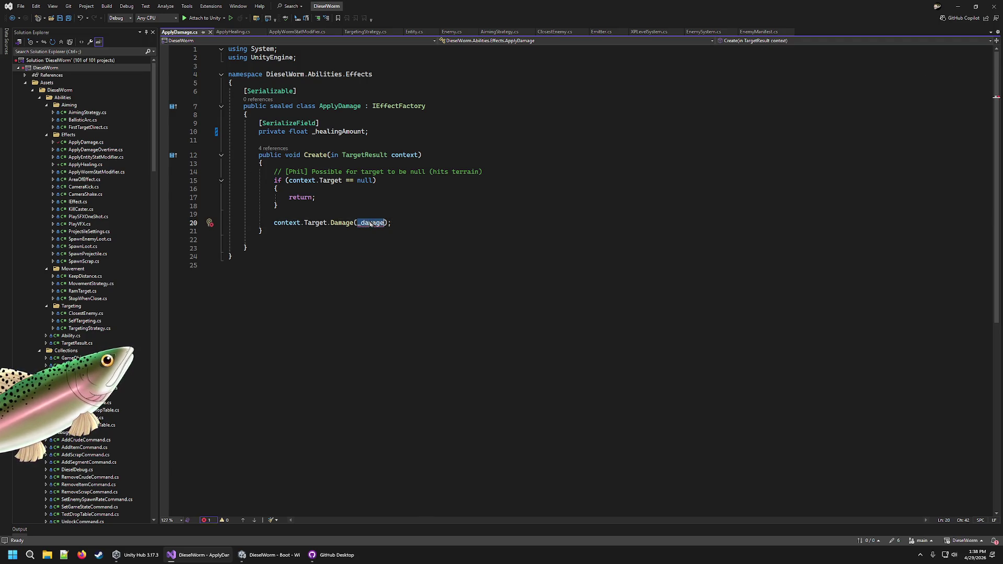
{"action": "double_click", "coordinate": [339, 131]}
{"action": "key", "text": "ctrl+v"}
{"action": "key", "text": "ctrl+s"}
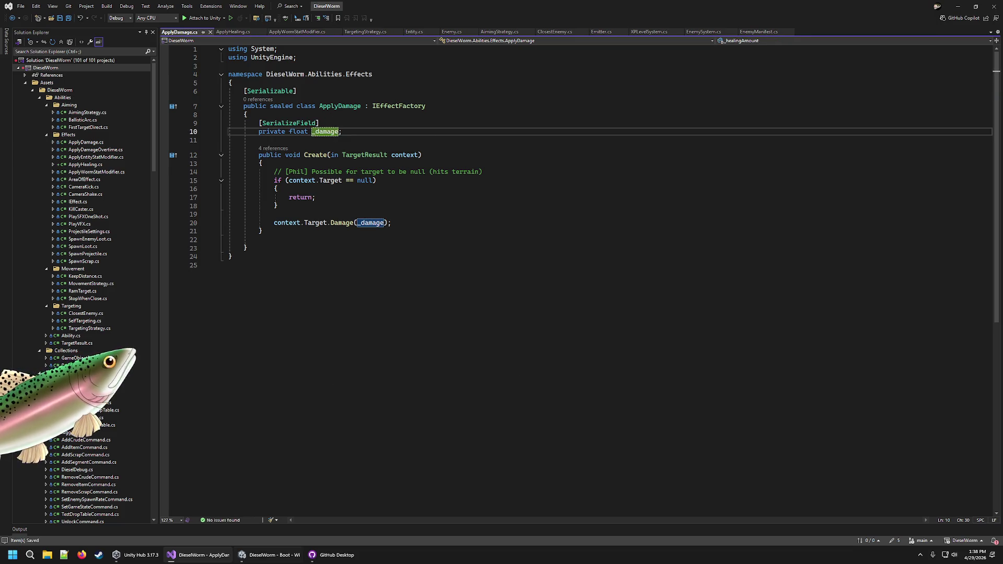
{"action": "left_click", "coordinate": [299, 560]}
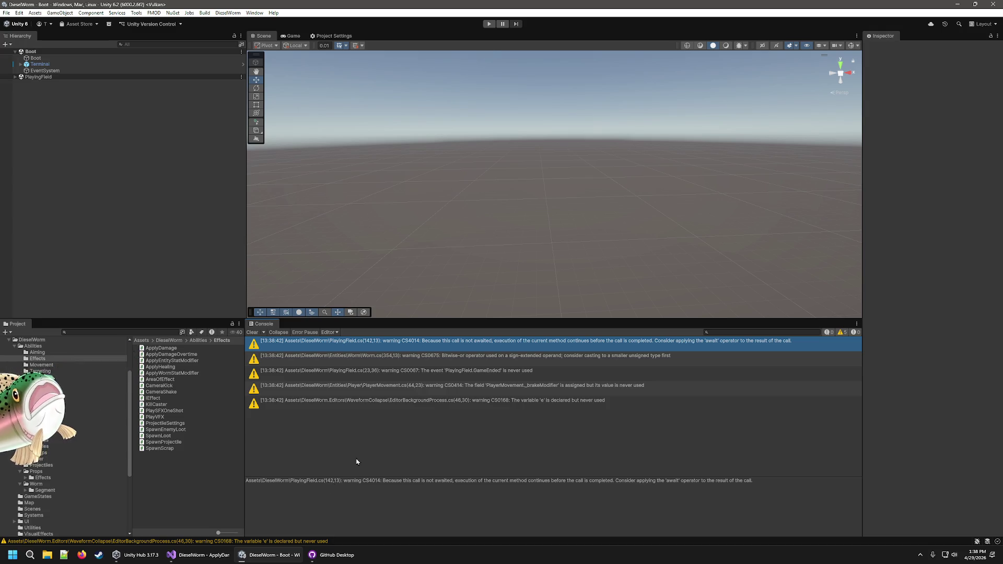
Inspect the RusherGun module and the bullet projectile assets in the Modules and Projectiles folders.
{"action": "left_click", "coordinate": [39, 395]}
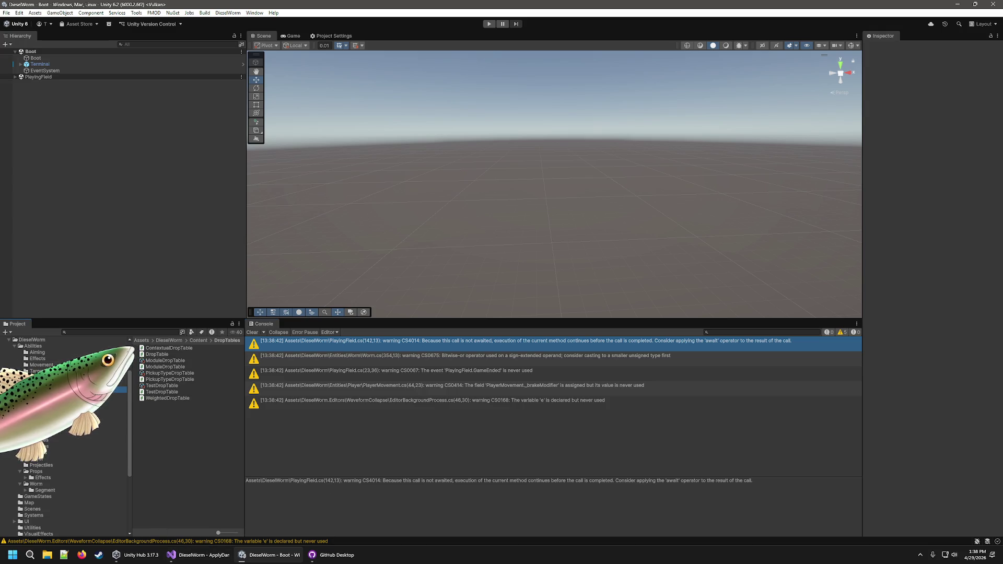
{"action": "left_click", "coordinate": [152, 385]}
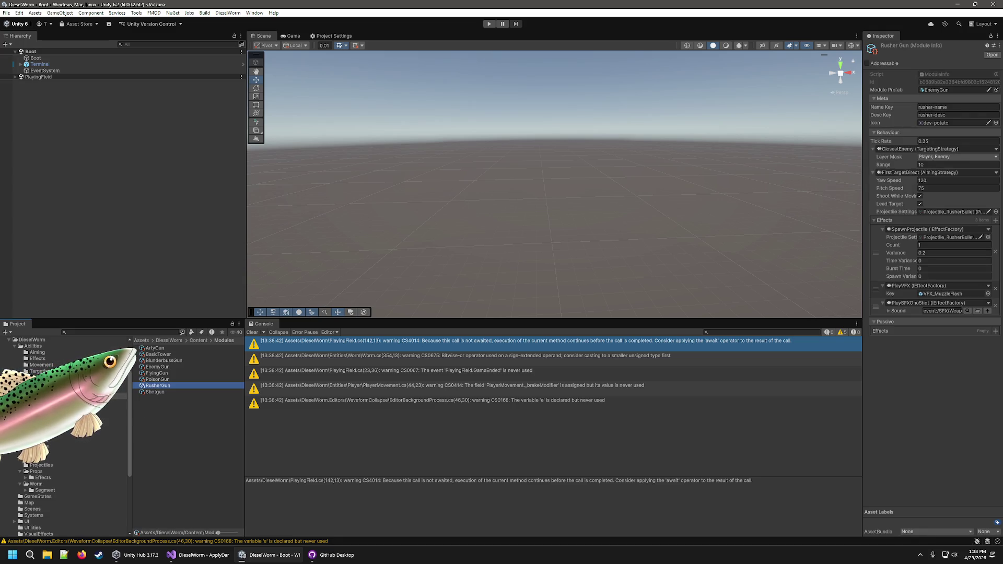
{"action": "left_click", "coordinate": [39, 403]}
{"action": "left_click", "coordinate": [176, 361]}
{"action": "left_click", "coordinate": [180, 374]}
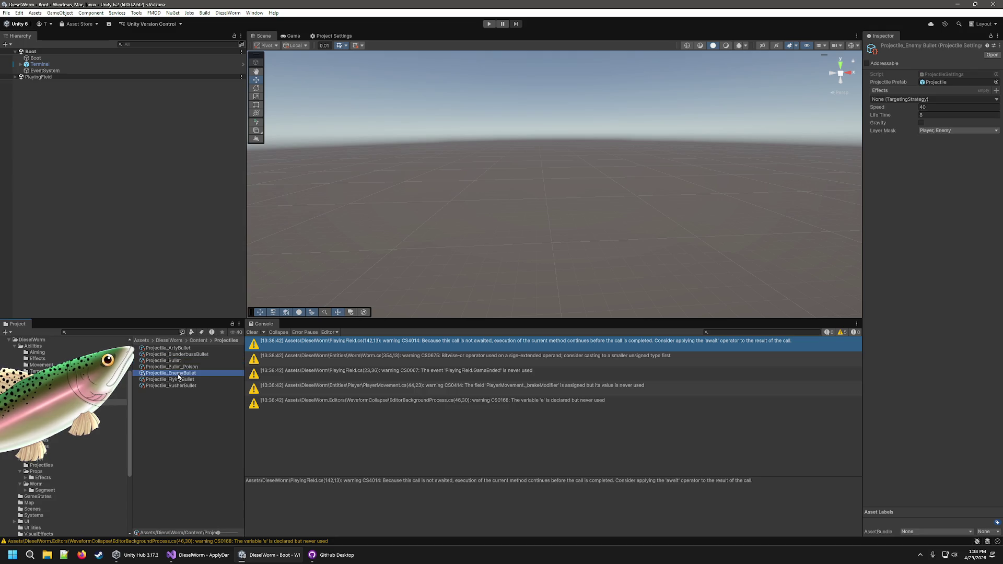
{"action": "left_click", "coordinate": [180, 380]}
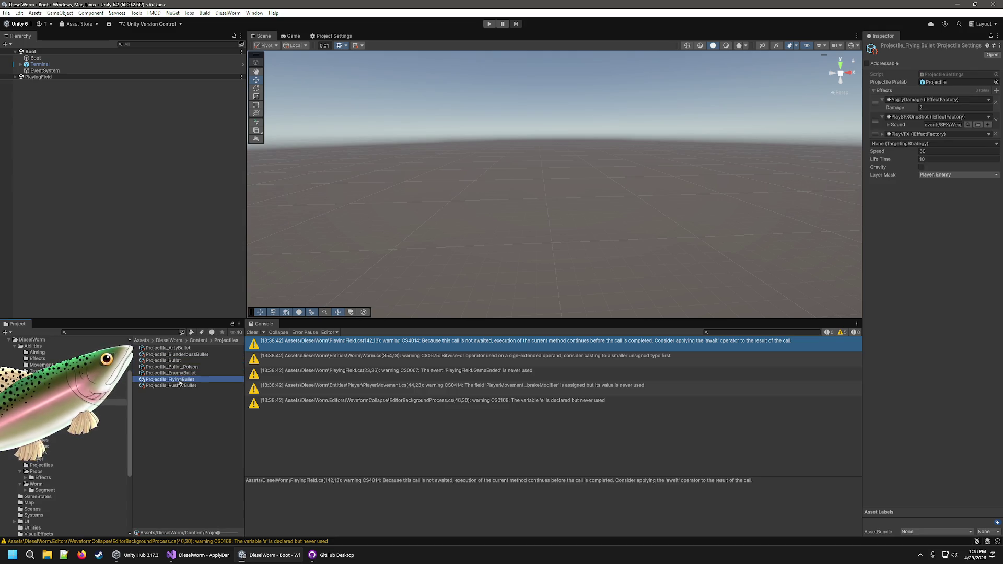
{"action": "left_click", "coordinate": [44, 396]}
Create a DieselWorm Content Module asset named HealingModule, leaving its targeting strategy None.
{"action": "right_click", "coordinate": [157, 422]}
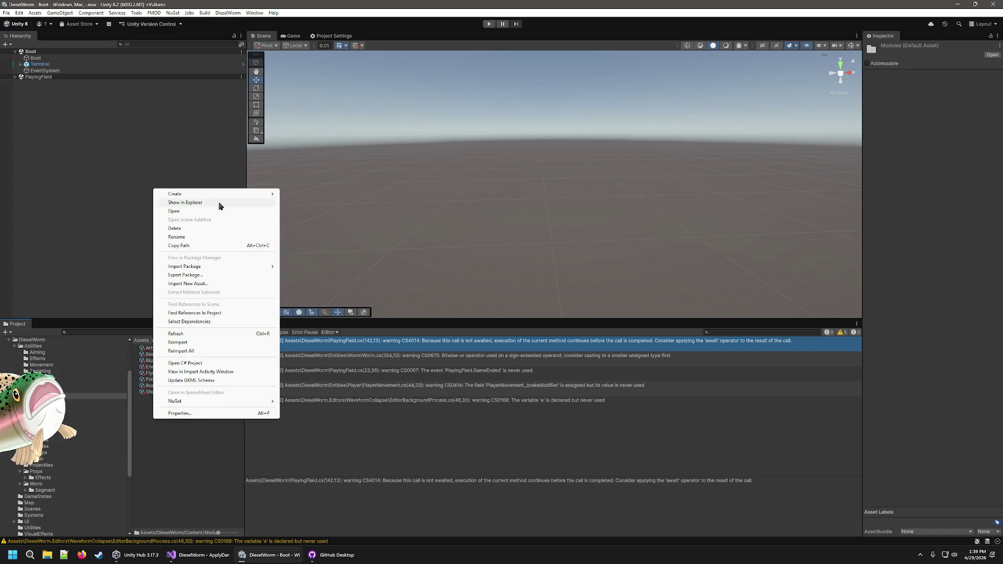
{"action": "mouse_move", "coordinate": [219, 194]}
{"action": "mouse_move", "coordinate": [333, 456]}
{"action": "mouse_move", "coordinate": [401, 457]}
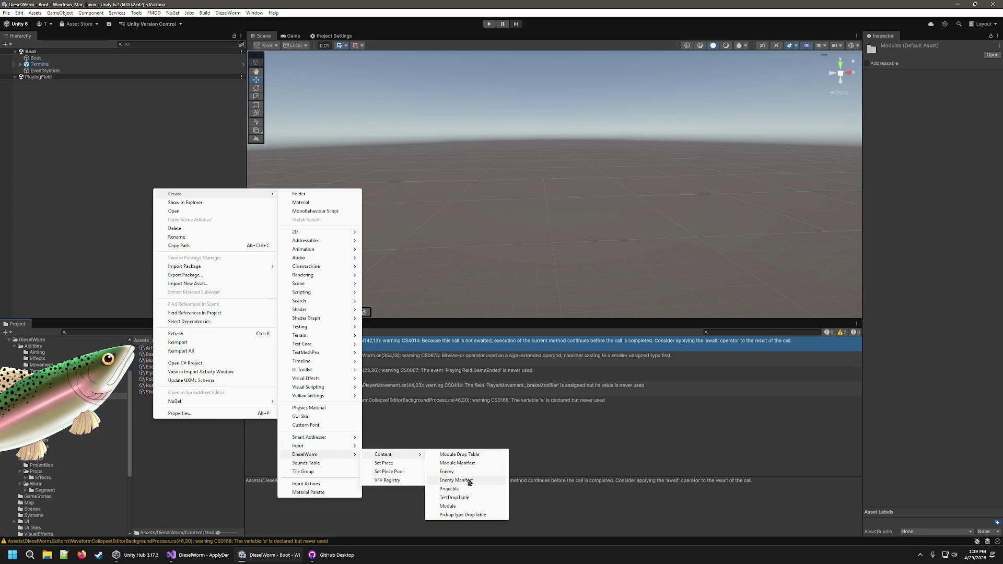
{"action": "left_click", "coordinate": [452, 506]}
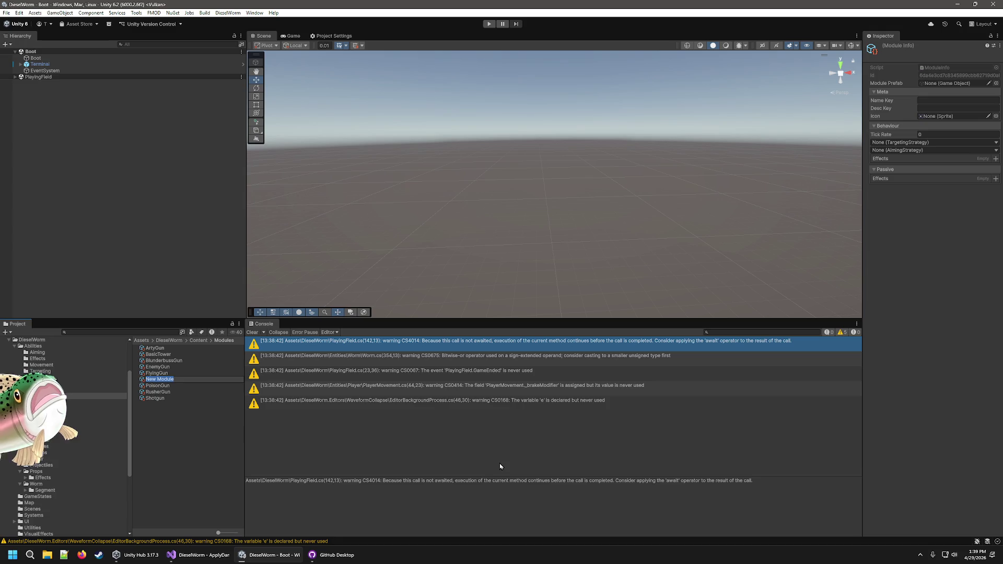
{"action": "type", "text": "Healing"}
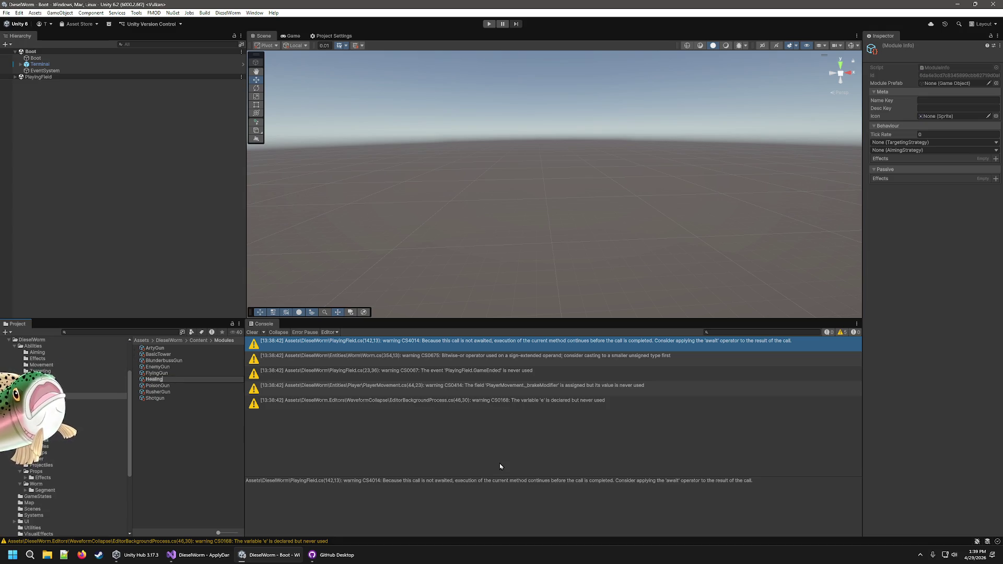
{"action": "key", "text": "Return"}
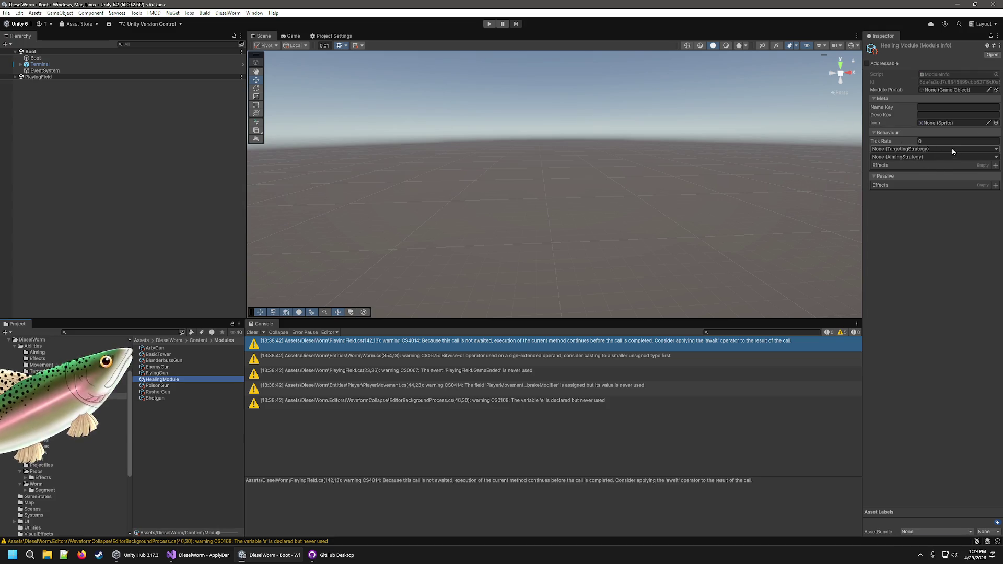
{"action": "left_click", "coordinate": [996, 151]}
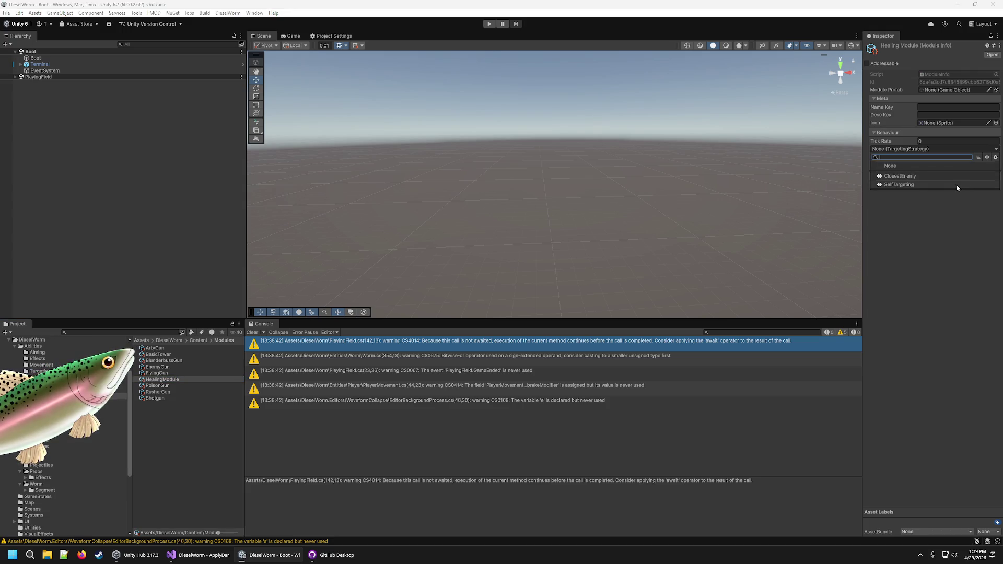
{"action": "left_click", "coordinate": [914, 294]}
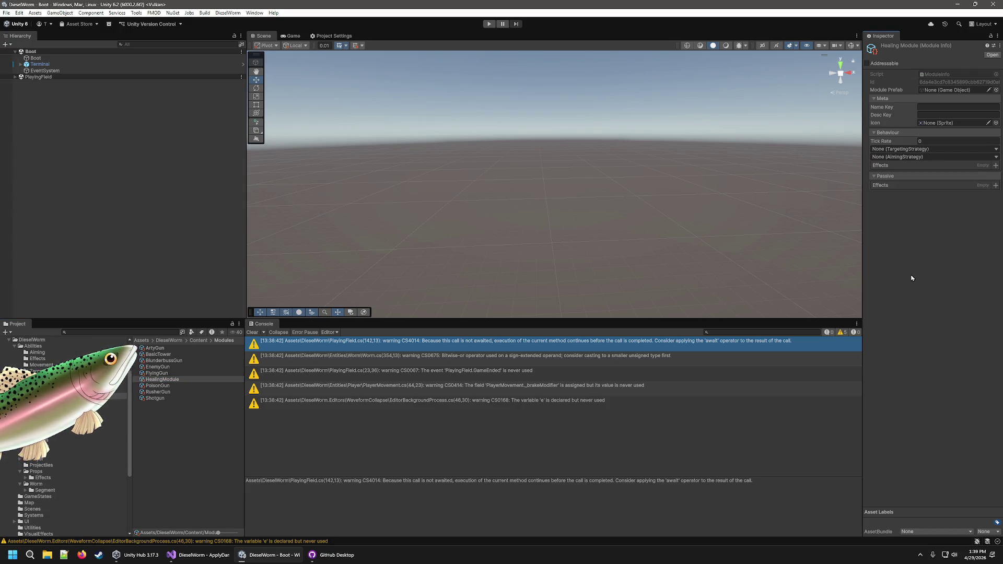
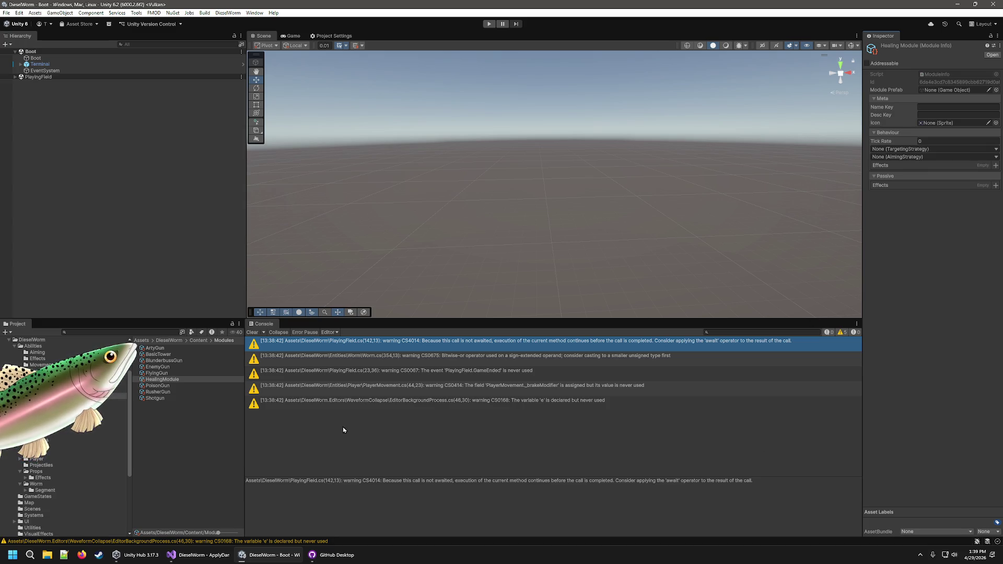
Uncheck ProBuilder's Settings.json in GitHub Desktop so the pending commit covers 6 files.
{"action": "left_click", "coordinate": [350, 561]}
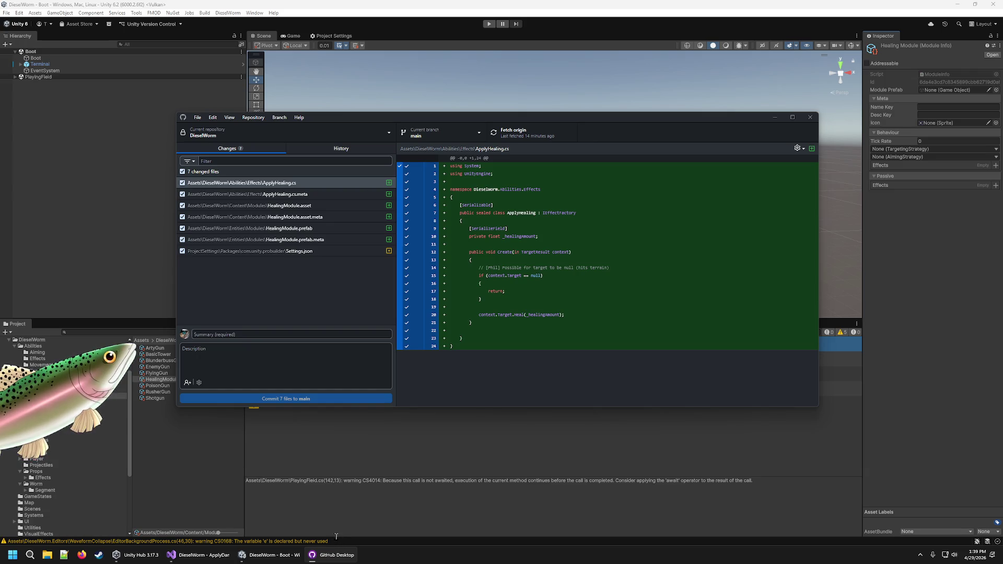
{"action": "left_click", "coordinate": [230, 251]}
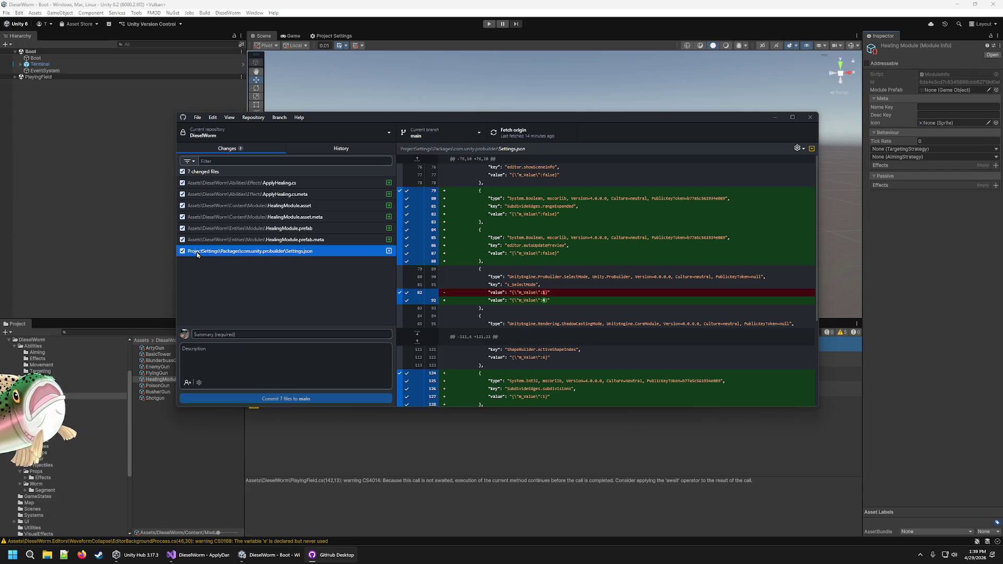
{"action": "left_click", "coordinate": [542, 295]}
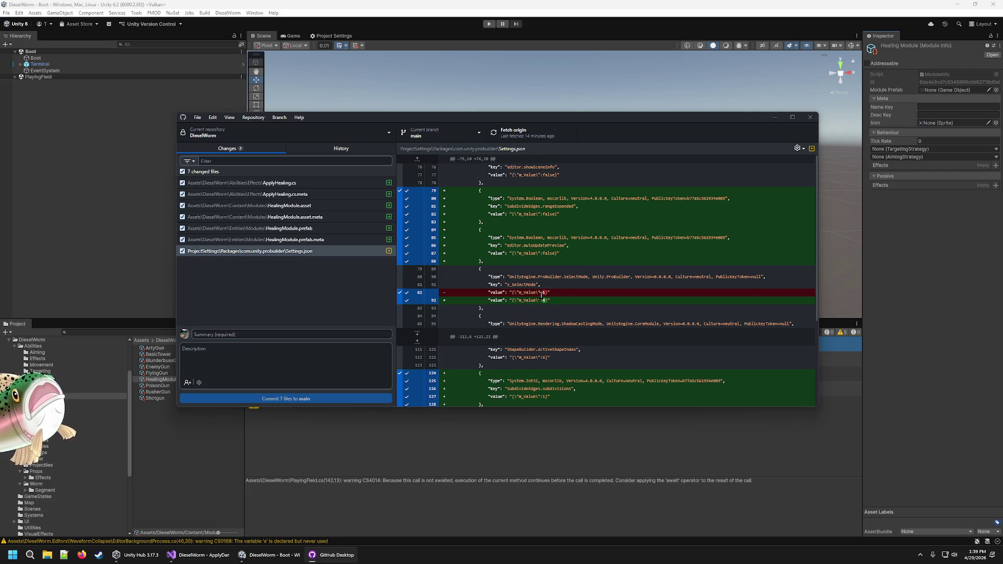
{"action": "left_click", "coordinate": [182, 252]}
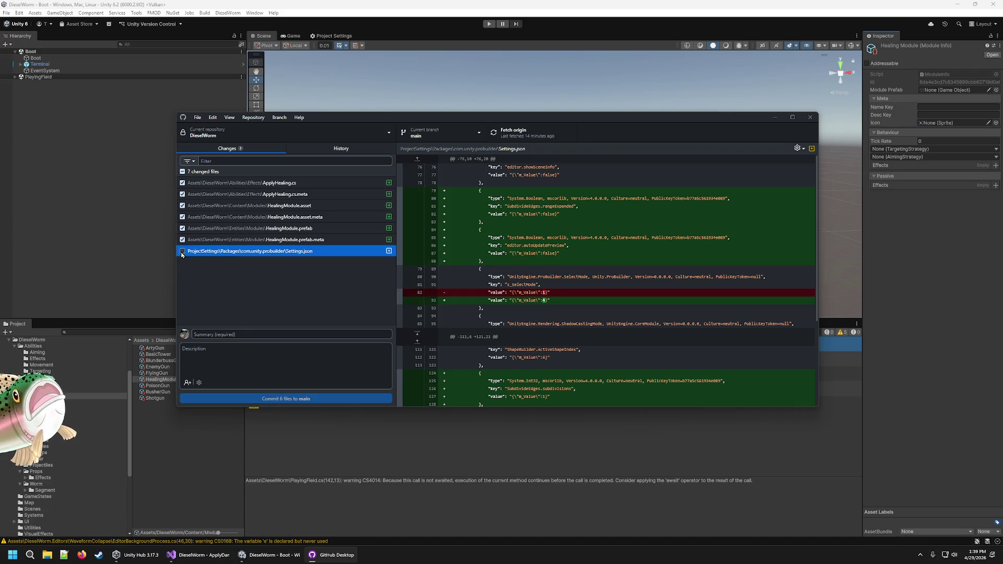
{"action": "left_click", "coordinate": [491, 460]}
{"action": "mouse_move", "coordinate": [329, 554]}
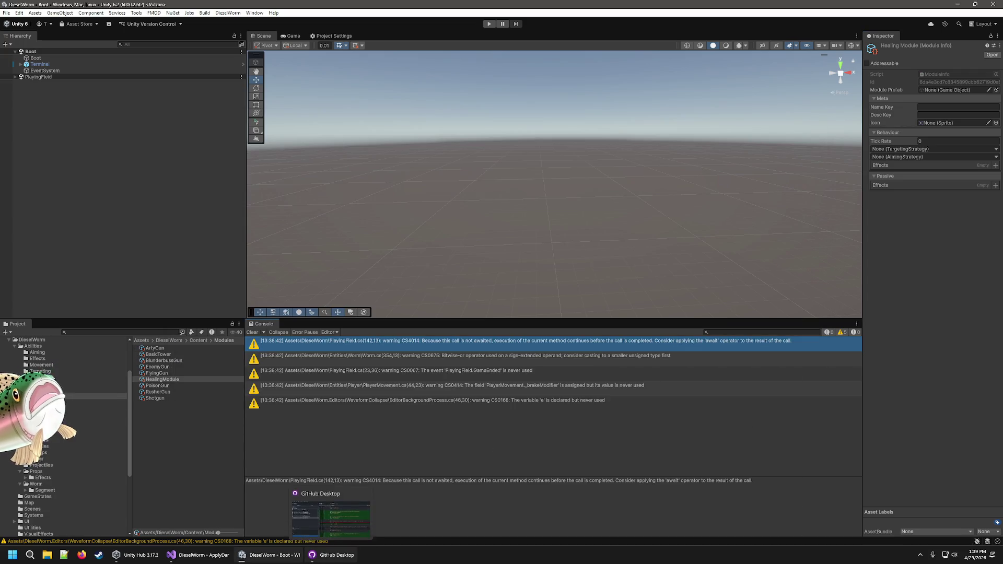
{"action": "left_click", "coordinate": [199, 555]}
{"action": "left_click_drag", "start_coordinate": [329, 555], "coordinate": [124, 559]}
{"action": "left_click_drag", "start_coordinate": [263, 231], "coordinate": [395, 222]}
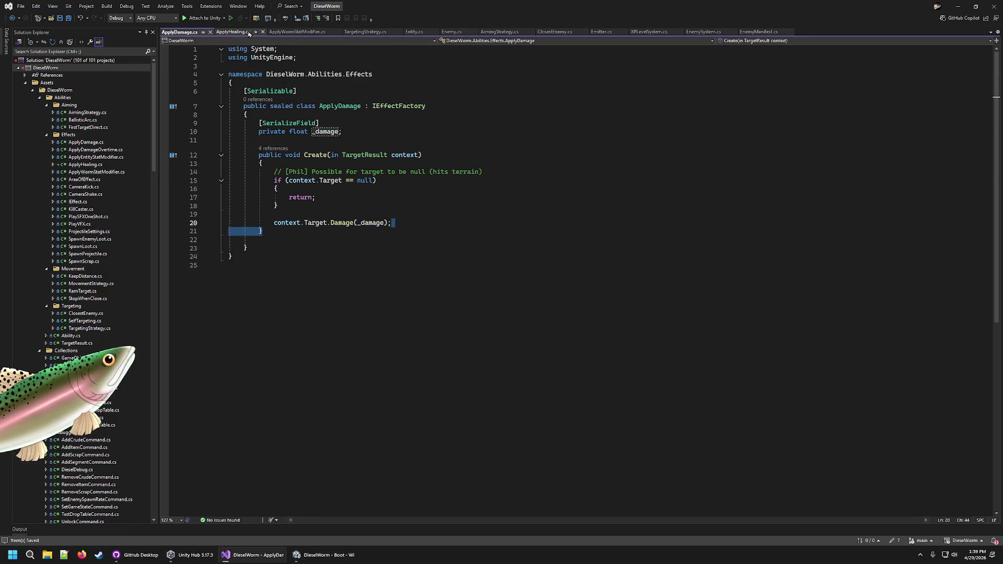
{"action": "left_click", "coordinate": [233, 32]}
{"action": "left_click", "coordinate": [209, 32]}
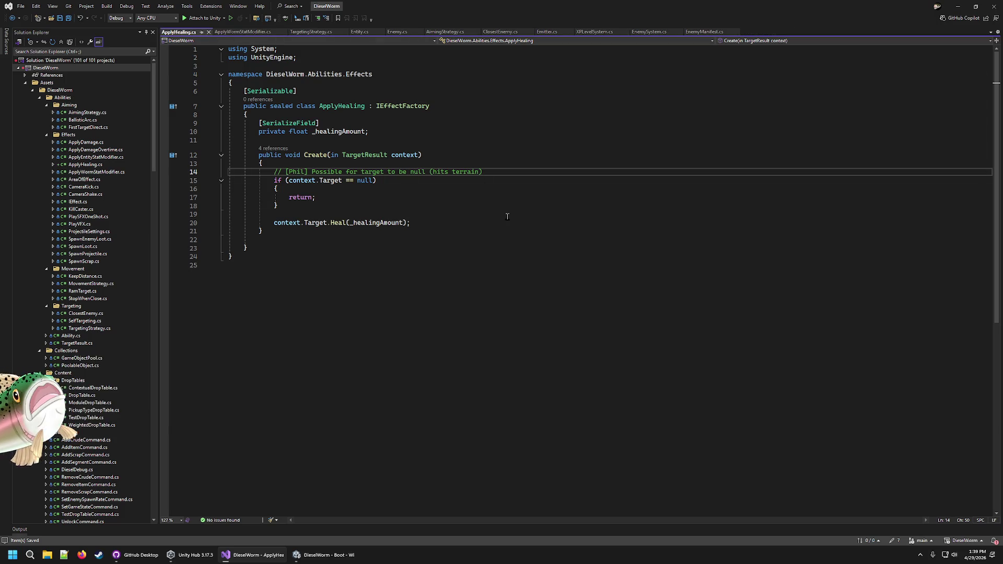
{"action": "left_click", "coordinate": [252, 180]}
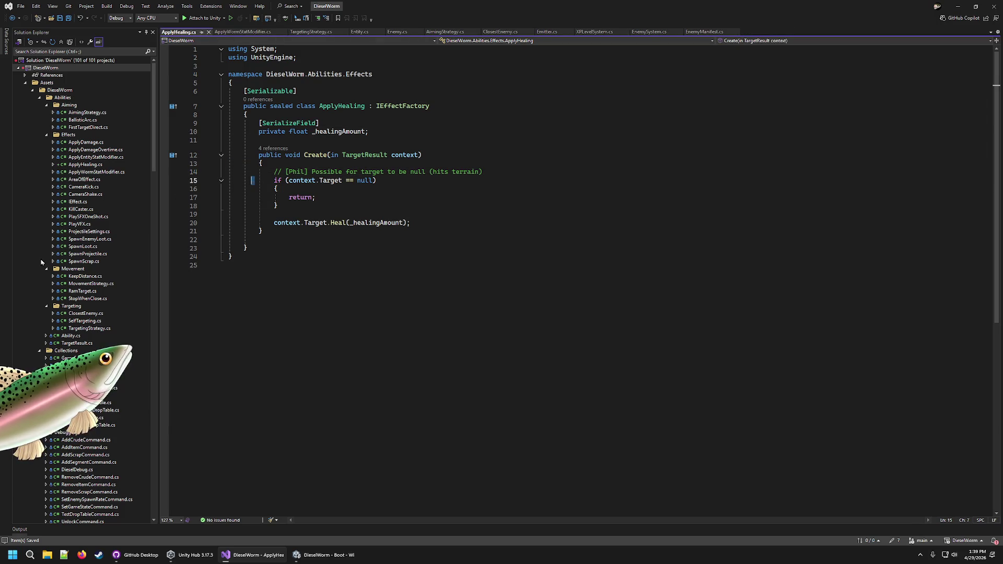
{"action": "scroll", "coordinate": [42, 262], "scroll_direction": "down", "scroll_amount": 4}
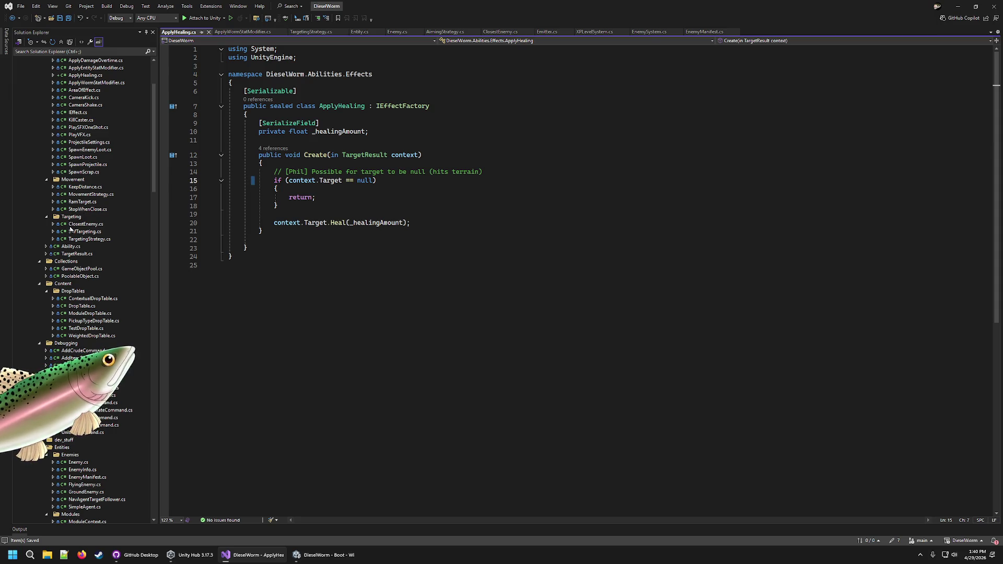
{"action": "scroll", "coordinate": [73, 240], "scroll_direction": "down", "scroll_amount": 8}
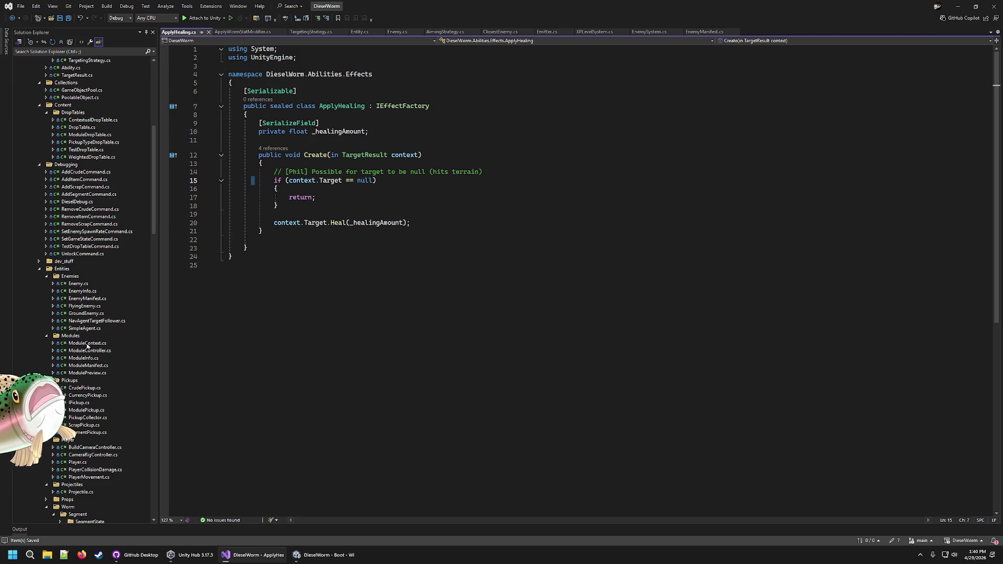
{"action": "left_click", "coordinate": [88, 350]}
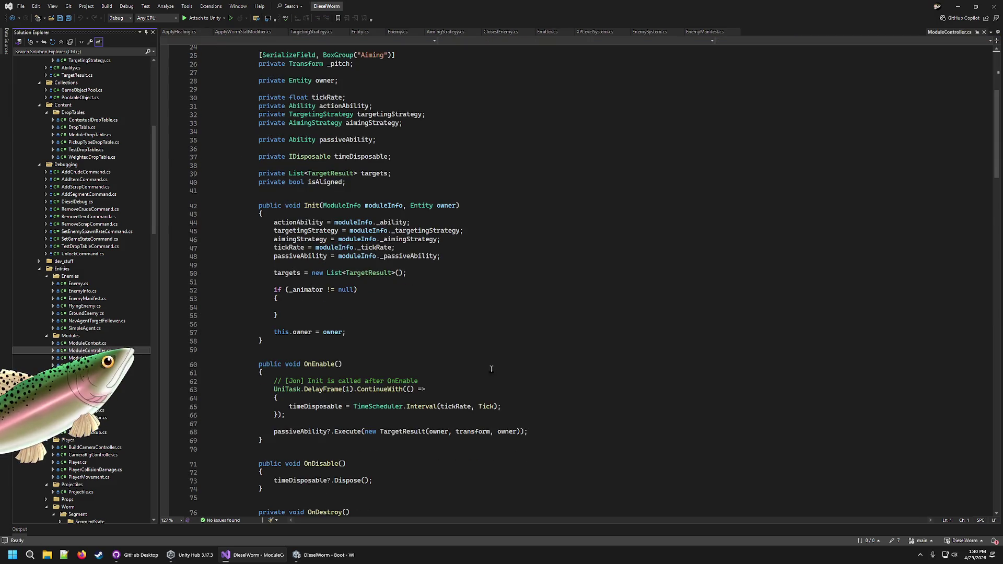
{"action": "scroll", "coordinate": [397, 384], "scroll_direction": "down", "scroll_amount": 8}
{"action": "scroll", "coordinate": [397, 384], "scroll_direction": "down", "scroll_amount": 5}
{"action": "left_click", "coordinate": [312, 274]}
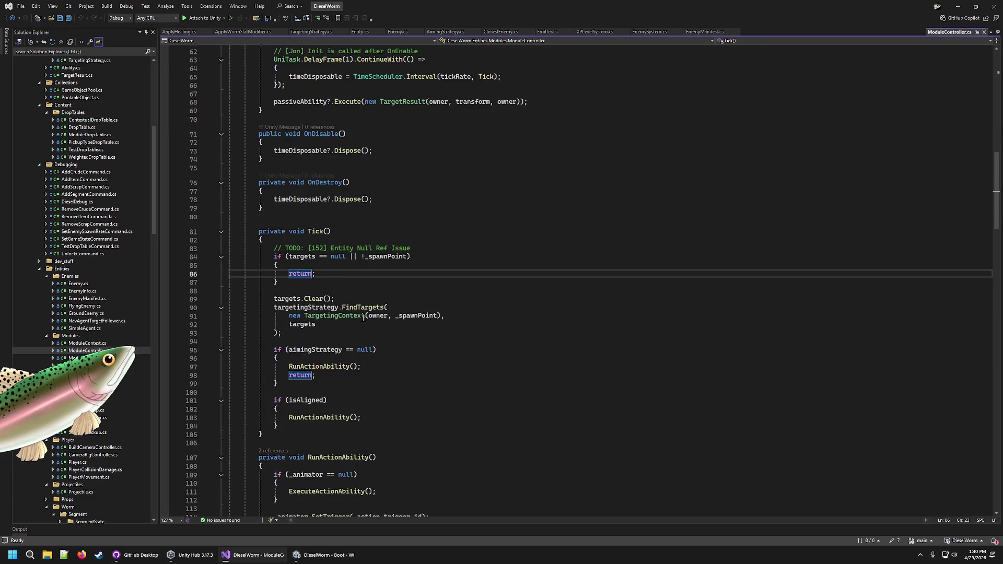
{"action": "left_click", "coordinate": [364, 315]}
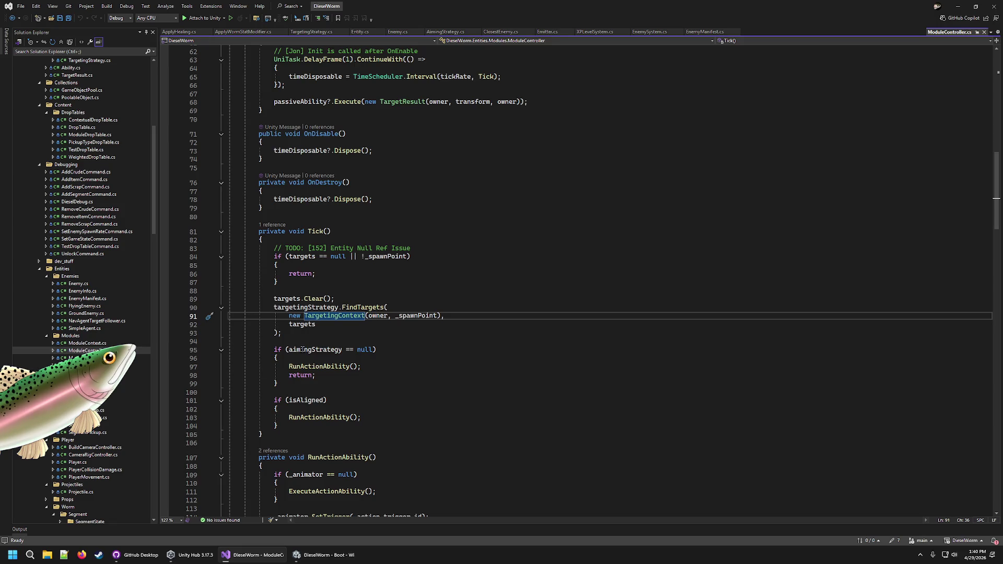
{"action": "double_click", "coordinate": [302, 350]}
{"action": "double_click", "coordinate": [328, 366]}
{"action": "scroll", "coordinate": [376, 364], "scroll_direction": "down", "scroll_amount": 7}
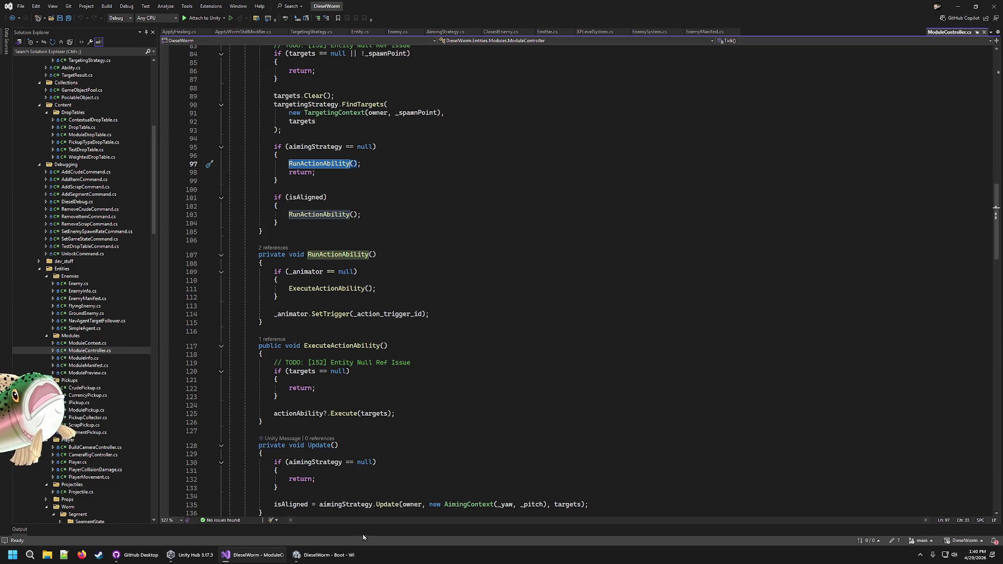
{"action": "left_click", "coordinate": [332, 559]}
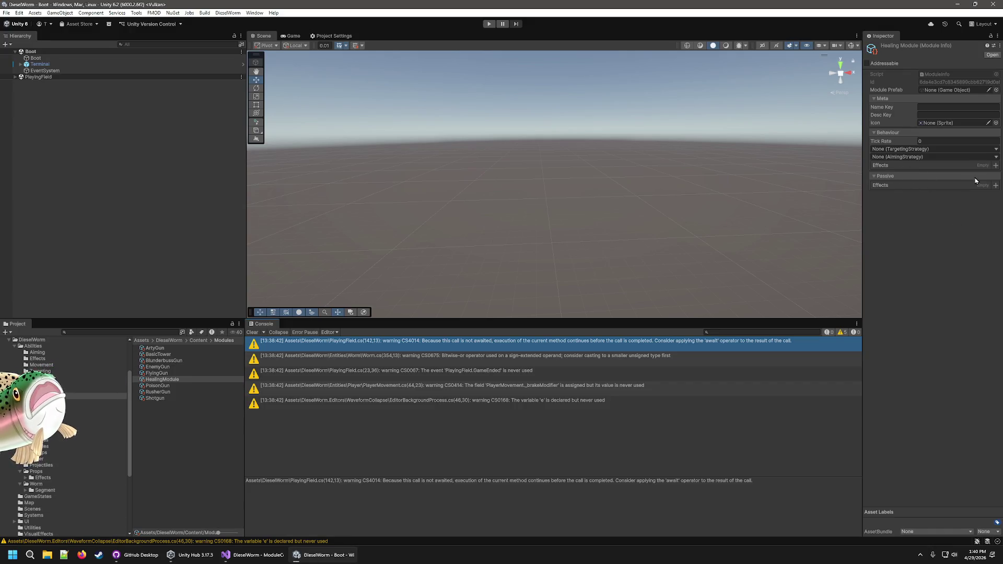
{"action": "left_click", "coordinate": [256, 555]}
{"action": "scroll", "coordinate": [467, 370], "scroll_direction": "up", "scroll_amount": 13}
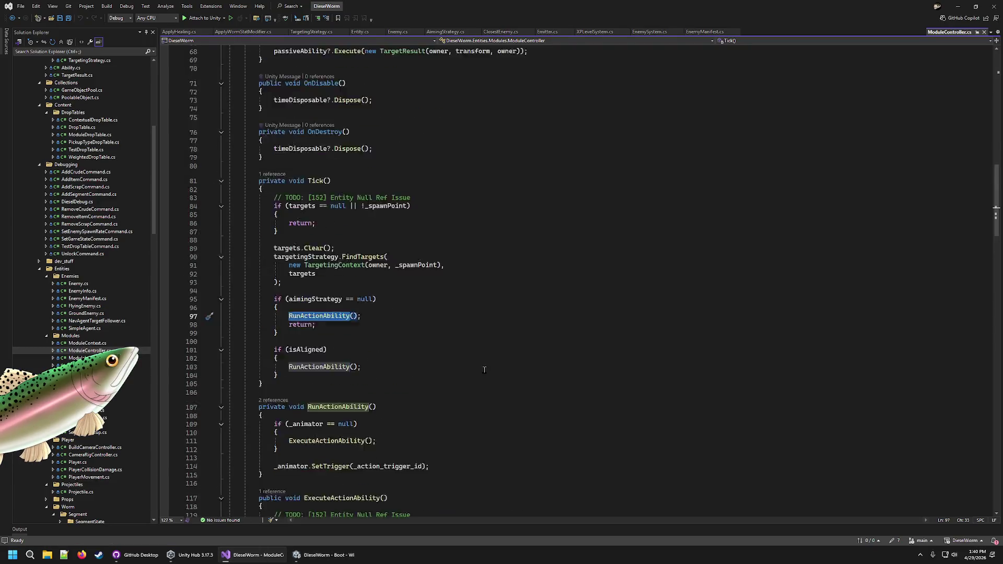
{"action": "scroll", "coordinate": [467, 368], "scroll_direction": "up", "scroll_amount": 15}
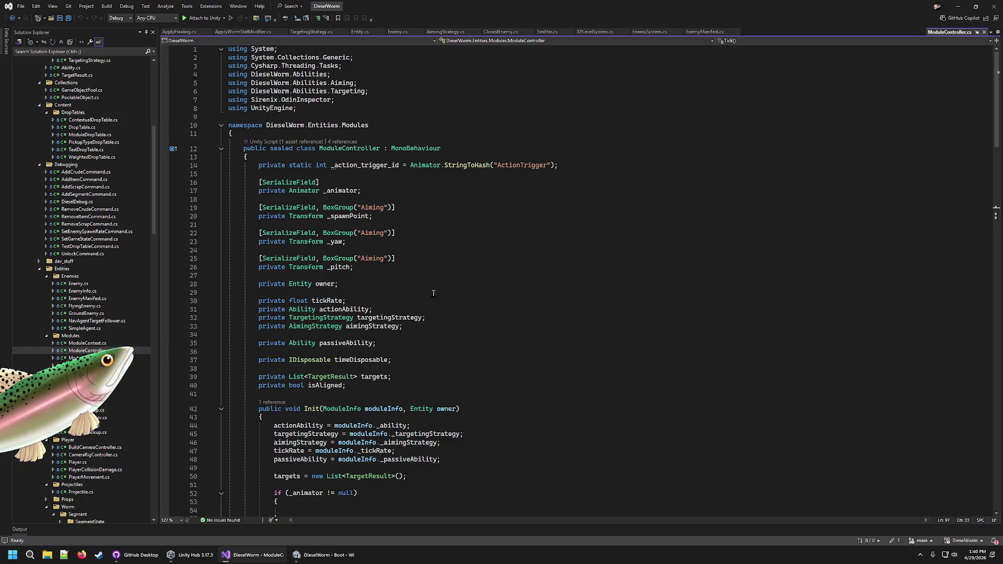
{"action": "scroll", "coordinate": [411, 299], "scroll_direction": "down", "scroll_amount": 8}
{"action": "left_click", "coordinate": [73, 357]}
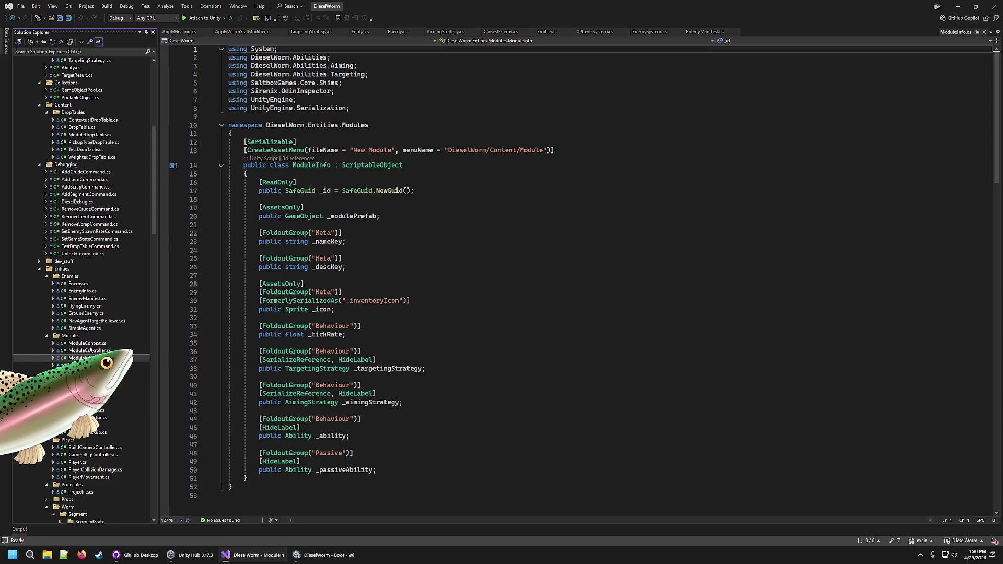
{"action": "key", "text": "Up"}
{"action": "key", "text": "Up"}
{"action": "key", "text": "Down"}
{"action": "key", "text": "Down"}
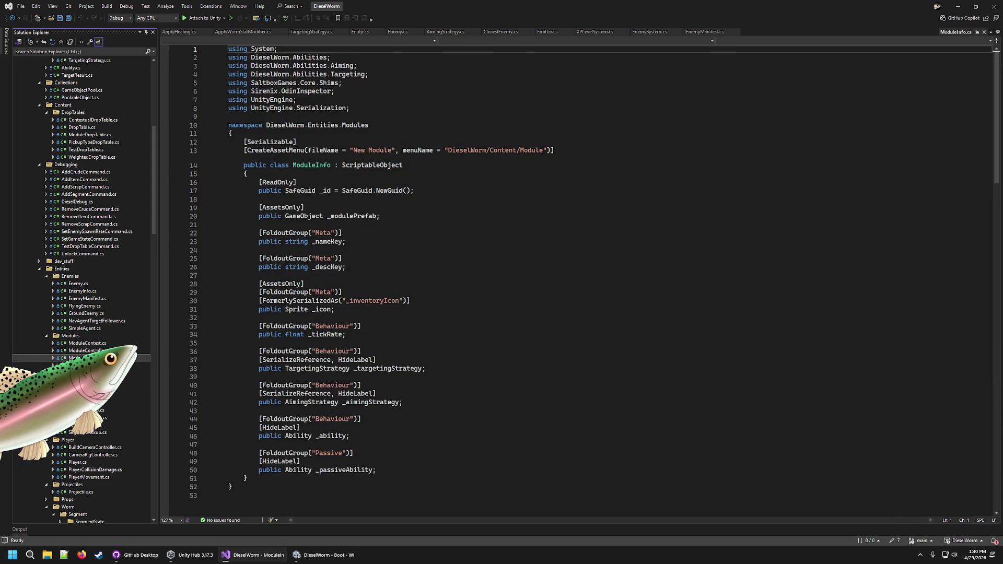
{"action": "key", "text": "Up"}
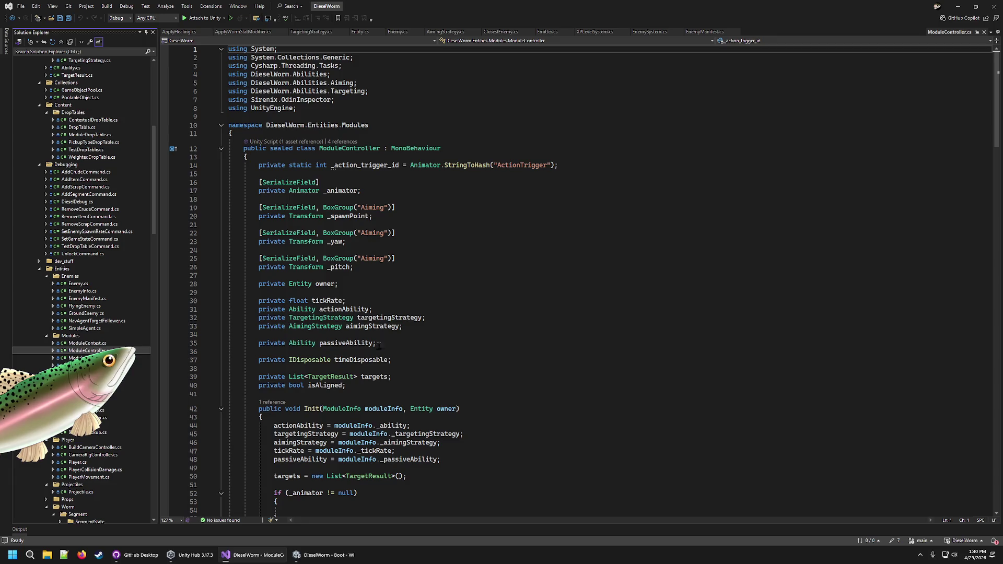
{"action": "left_click", "coordinate": [402, 408]}
{"action": "scroll", "coordinate": [406, 422], "scroll_direction": "down", "scroll_amount": 2}
{"action": "scroll", "coordinate": [406, 421], "scroll_direction": "down", "scroll_amount": 1}
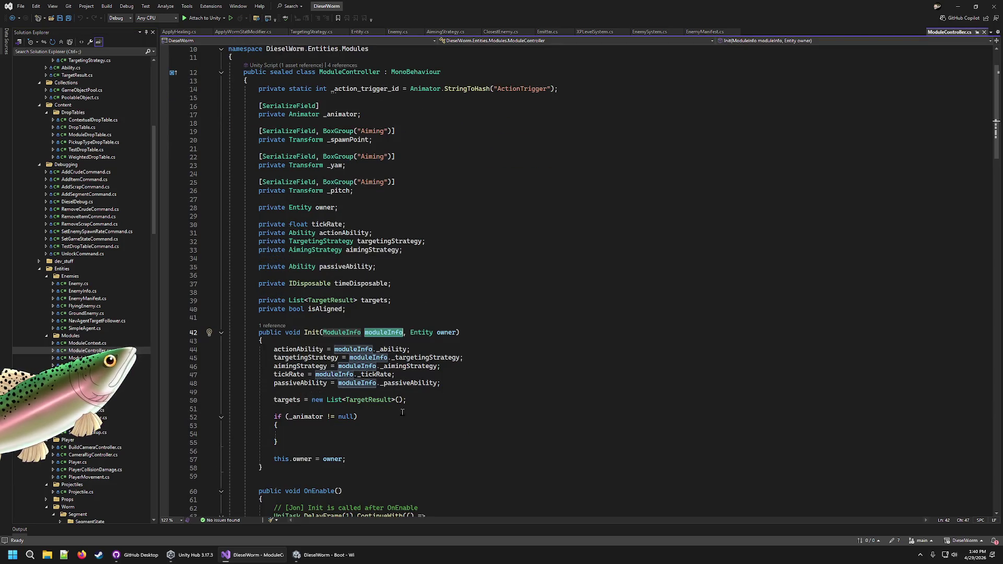
{"action": "double_click", "coordinate": [301, 383]}
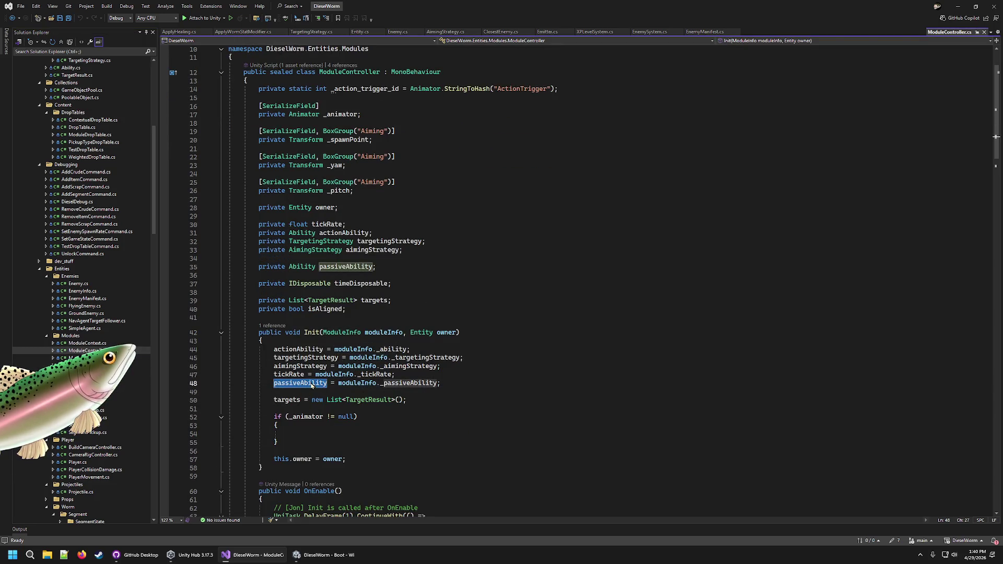
{"action": "scroll", "coordinate": [398, 383], "scroll_direction": "down", "scroll_amount": 20}
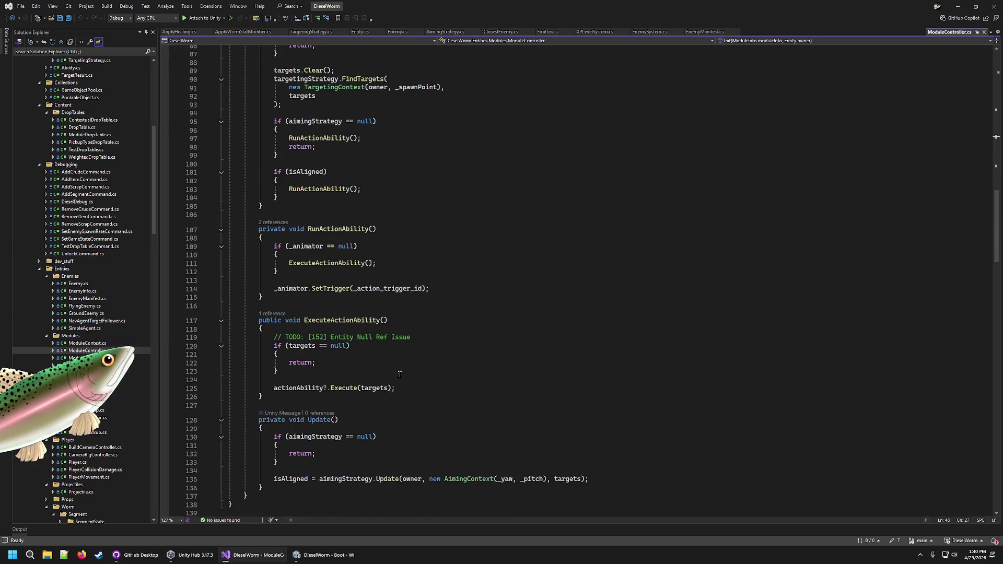
{"action": "double_click", "coordinate": [297, 388]}
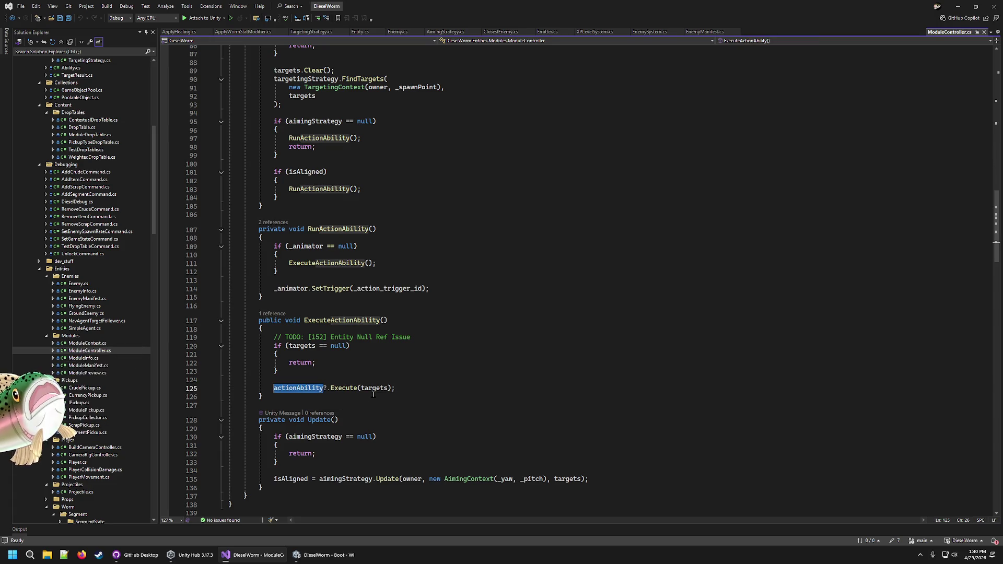
{"action": "scroll", "coordinate": [375, 389], "scroll_direction": "up", "scroll_amount": 20}
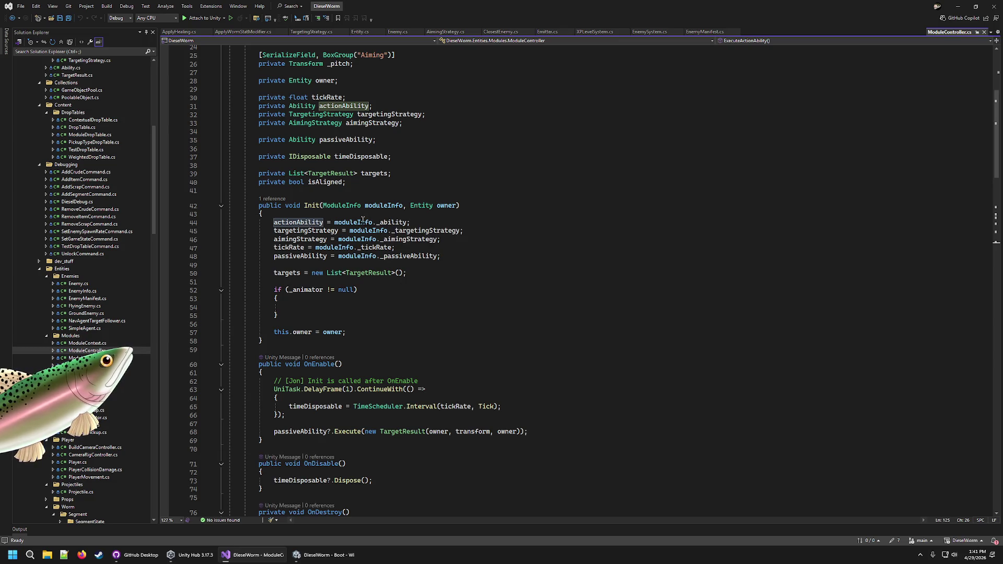
{"action": "double_click", "coordinate": [384, 223]}
{"action": "left_click", "coordinate": [318, 559]}
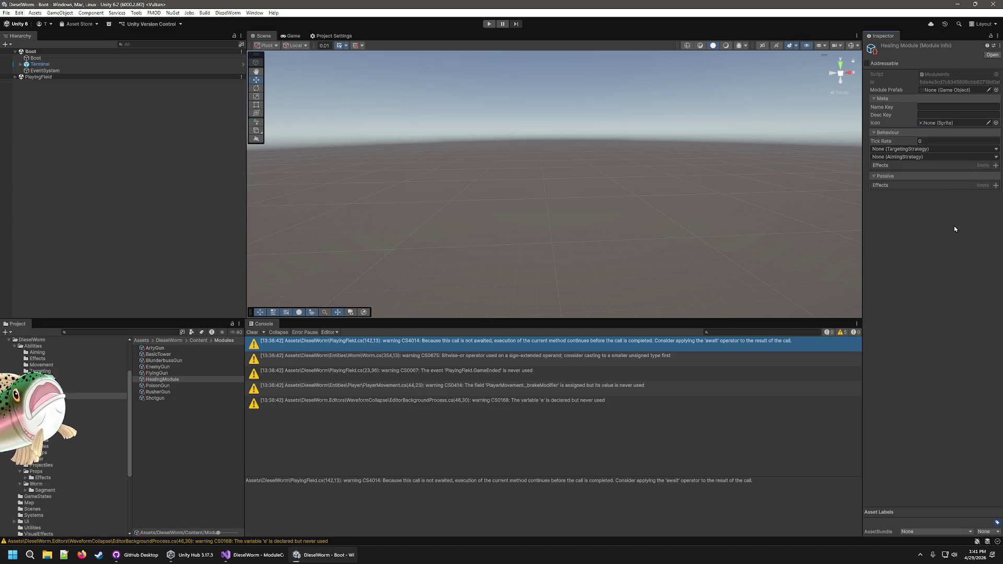
{"action": "left_click", "coordinate": [997, 165]}
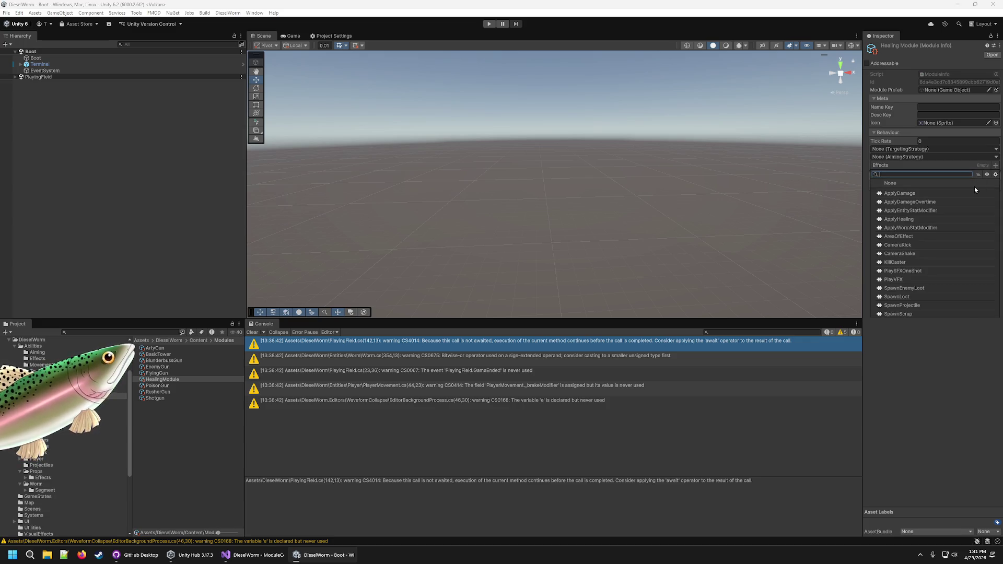
{"action": "left_click", "coordinate": [915, 220]}
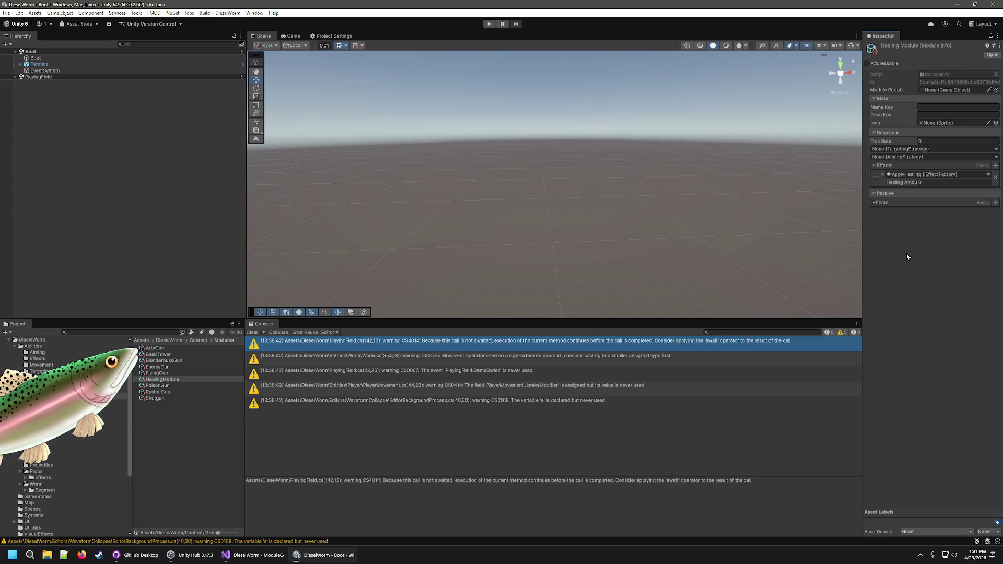
{"action": "left_click", "coordinate": [996, 179]}
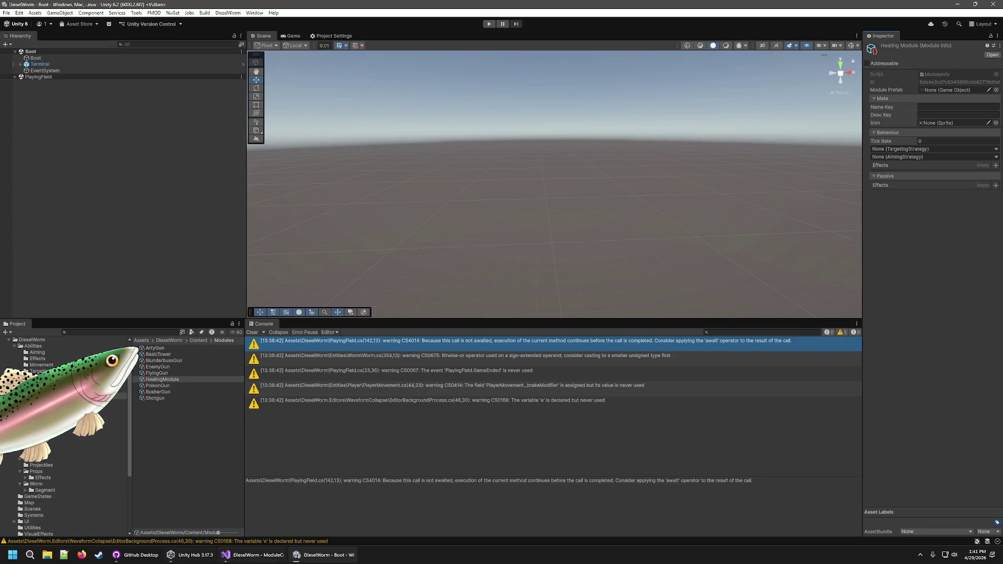
{"action": "left_click", "coordinate": [265, 558]}
{"action": "scroll", "coordinate": [55, 129], "scroll_direction": "up", "scroll_amount": 12}
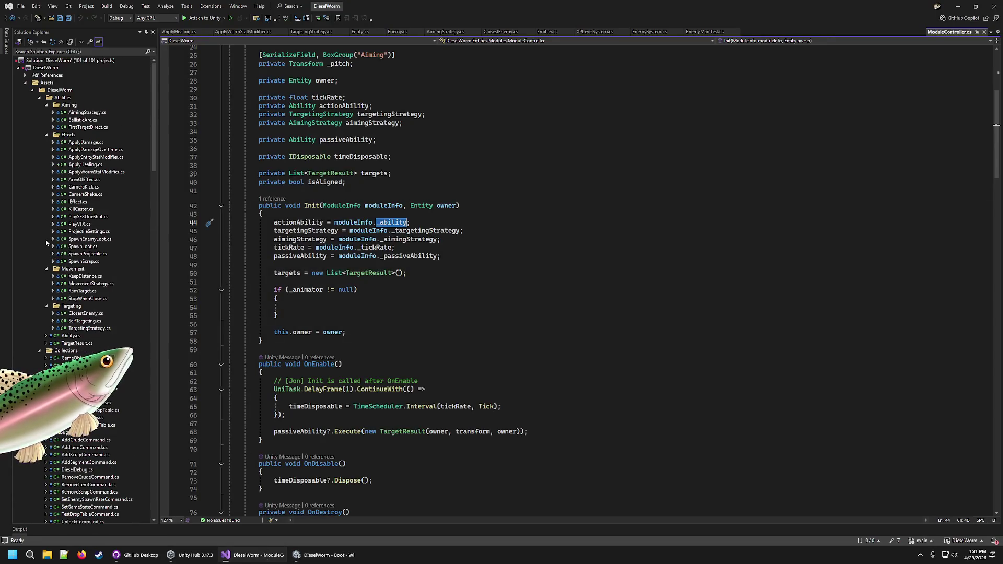
Review the targeting scripts, checking how SelfTargeting adds a TargetResult to targets.
{"action": "left_click", "coordinate": [97, 145]}
{"action": "left_click", "coordinate": [82, 119]}
{"action": "left_click", "coordinate": [89, 284]}
{"action": "left_click", "coordinate": [86, 292]}
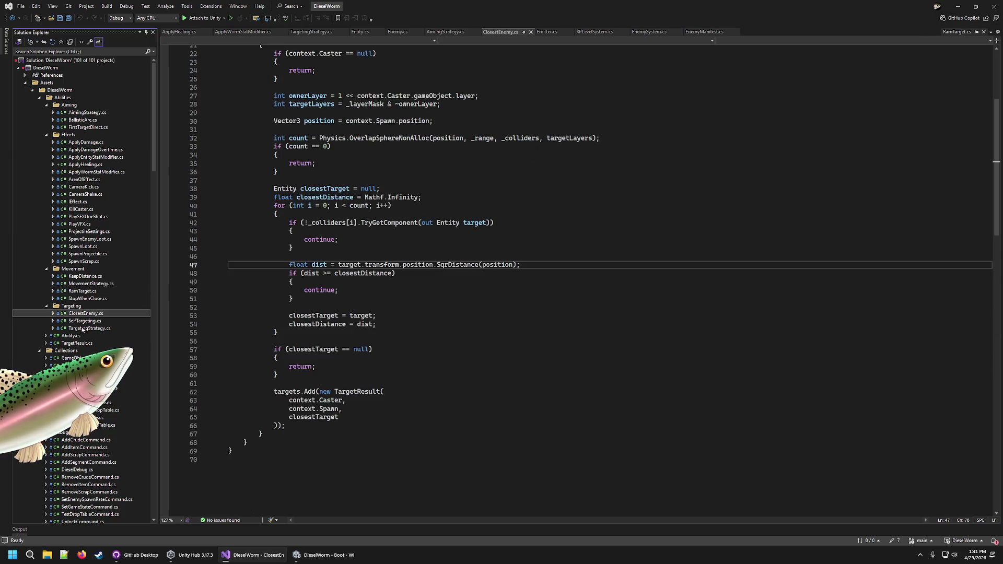
{"action": "left_click", "coordinate": [90, 327]}
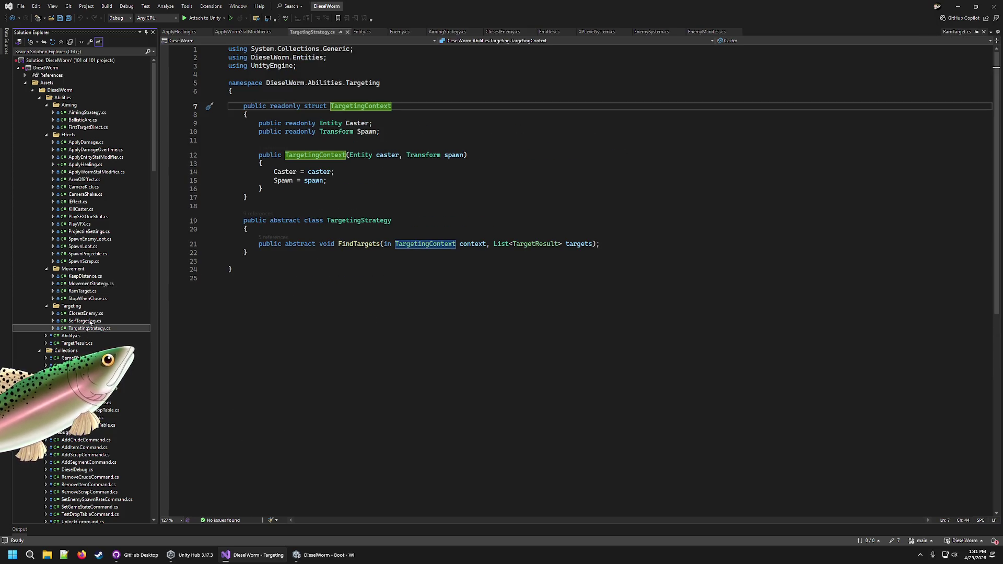
{"action": "left_click", "coordinate": [84, 313]}
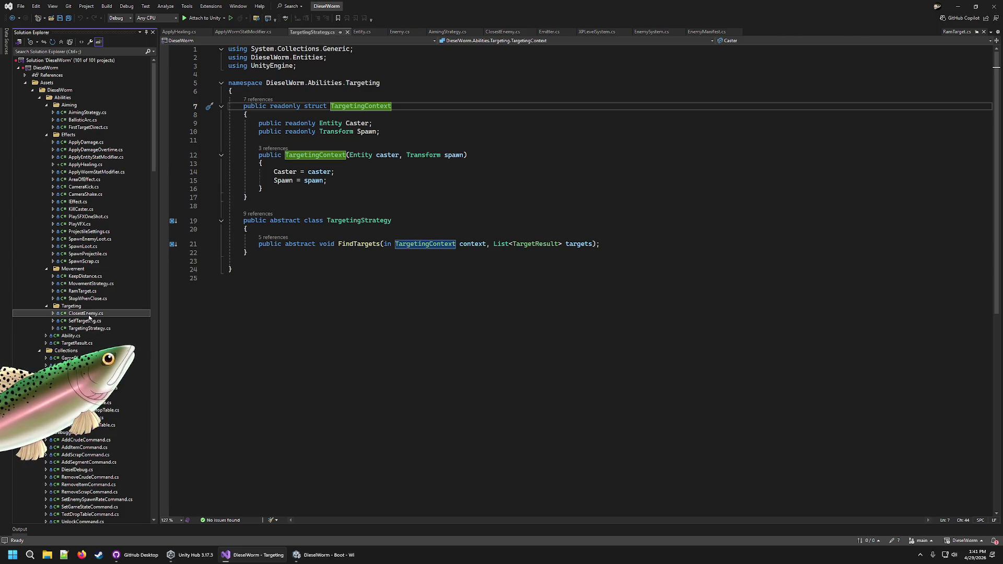
{"action": "left_click", "coordinate": [76, 328]}
{"action": "left_click", "coordinate": [76, 320]}
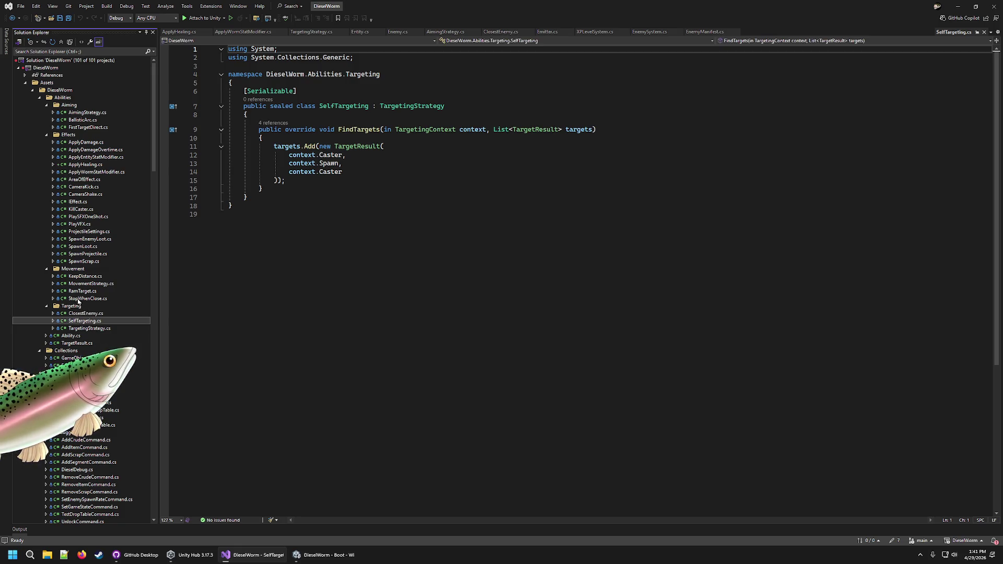
{"action": "mouse_move", "coordinate": [346, 170]}
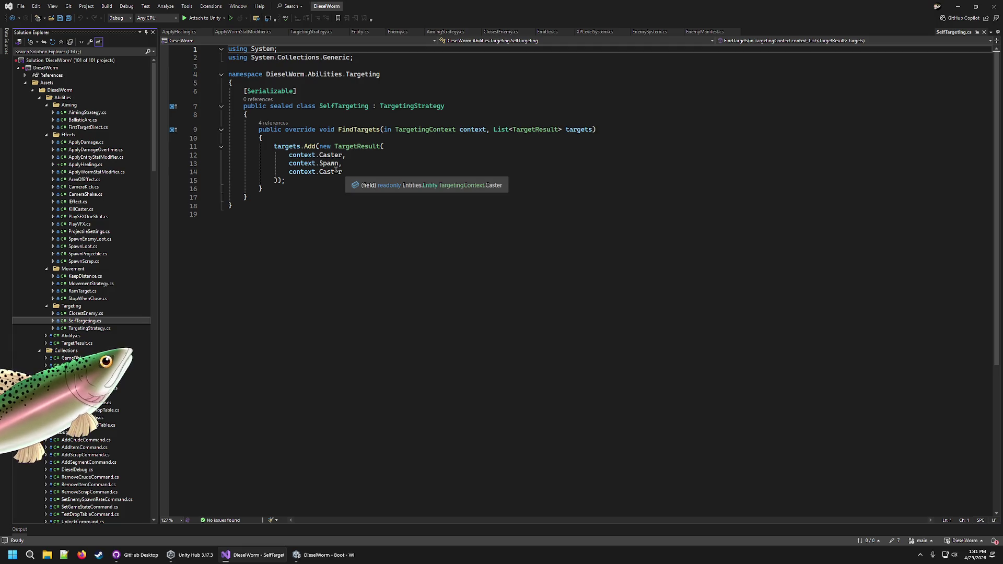
{"action": "double_click", "coordinate": [582, 129]}
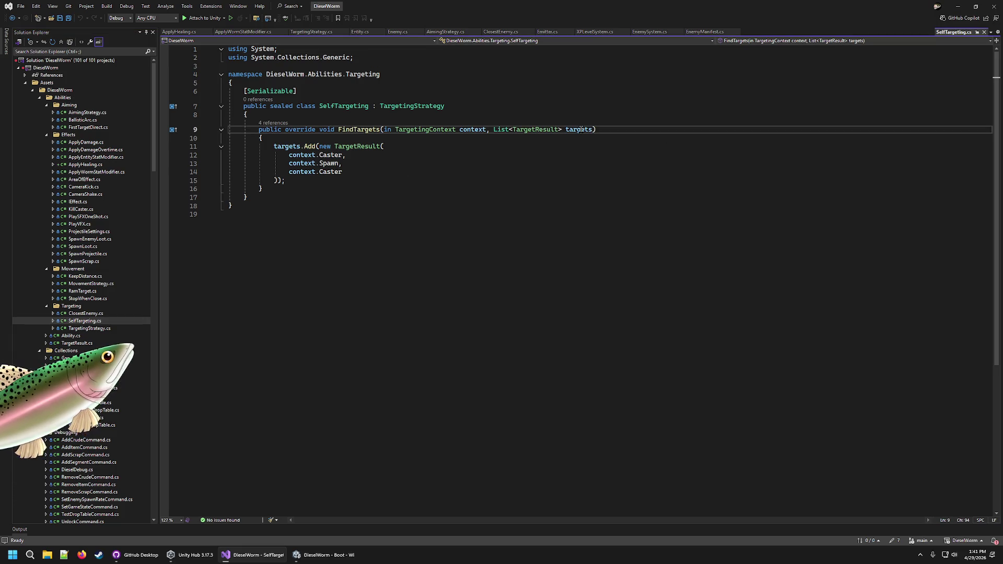
{"action": "left_click", "coordinate": [369, 146]}
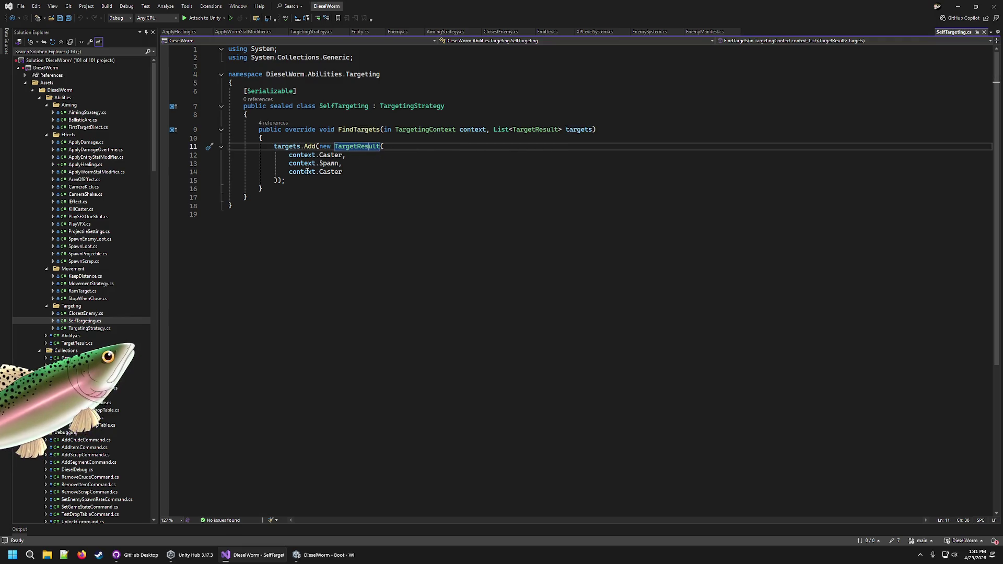
Permanently delete the duplicate copy of the SelfTargeting script.
{"action": "left_click", "coordinate": [91, 319]}
{"action": "key", "text": "Up"}
{"action": "key", "text": "Down"}
{"action": "key", "text": "ctrl+c"}
{"action": "key", "text": "ctrl+v"}
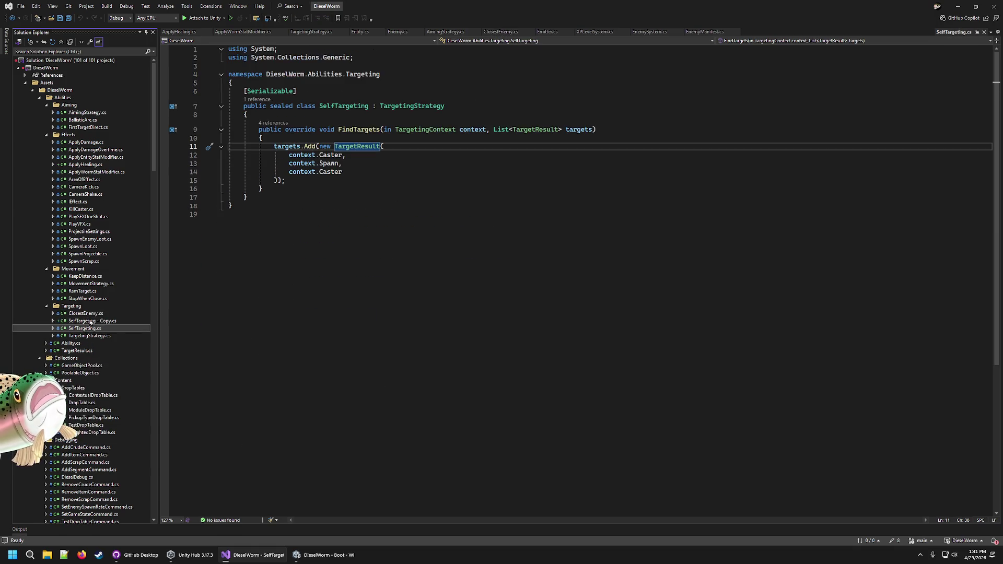
{"action": "right_click", "coordinate": [90, 322]}
{"action": "key", "text": "Escape"}
{"action": "key", "text": "Up"}
{"action": "key", "text": "Down"}
{"action": "key", "text": "Delete"}
{"action": "key", "text": "Return"}
Permanently delete the duplicate copy of the ClosestEnemy script.
{"action": "left_click", "coordinate": [74, 314]}
{"action": "key", "text": "ctrl+c"}
{"action": "key", "text": "ctrl+v"}
{"action": "right_click", "coordinate": [92, 315]}
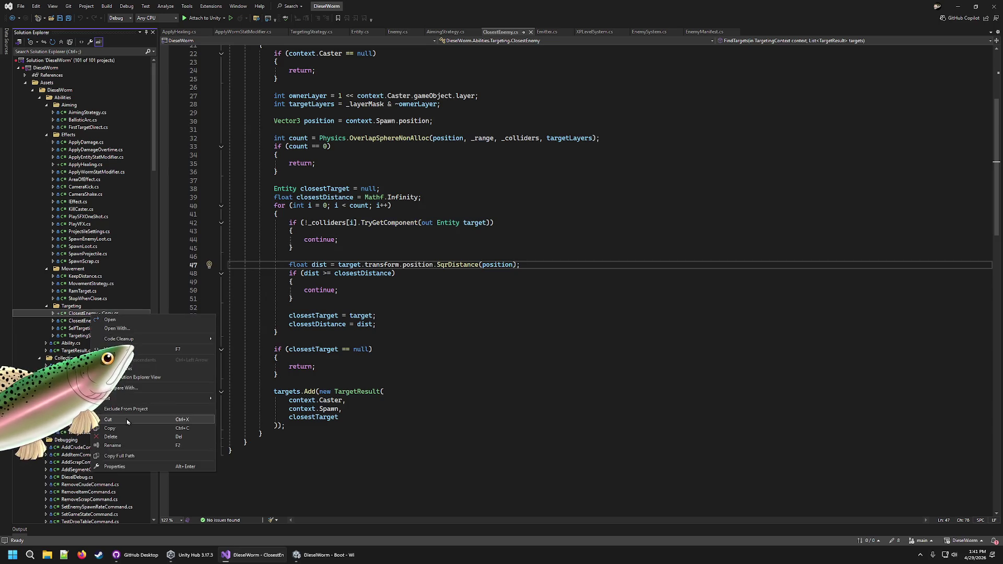
{"action": "left_click", "coordinate": [113, 445]}
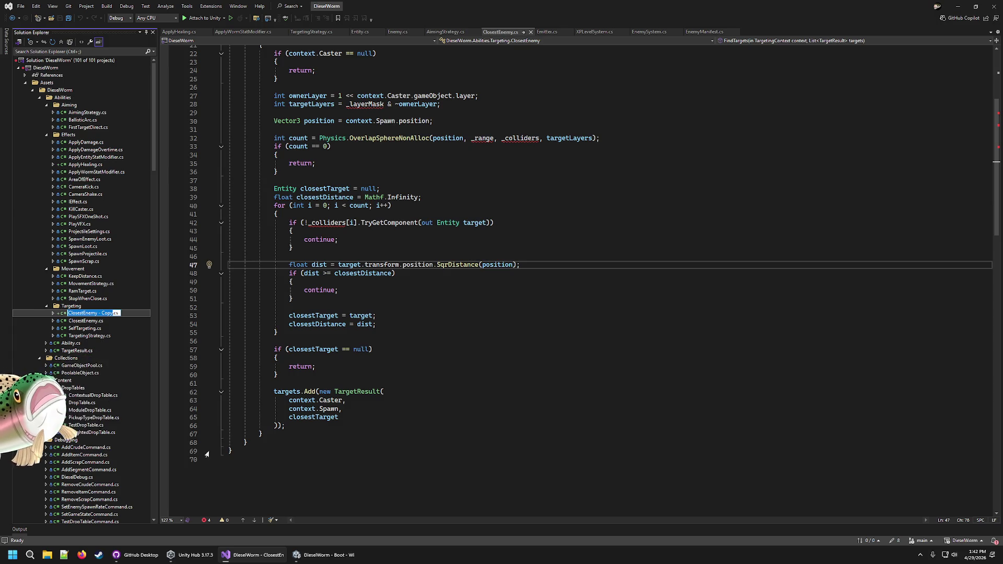
{"action": "key", "text": "Escape"}
{"action": "key", "text": "ctrl+Tab"}
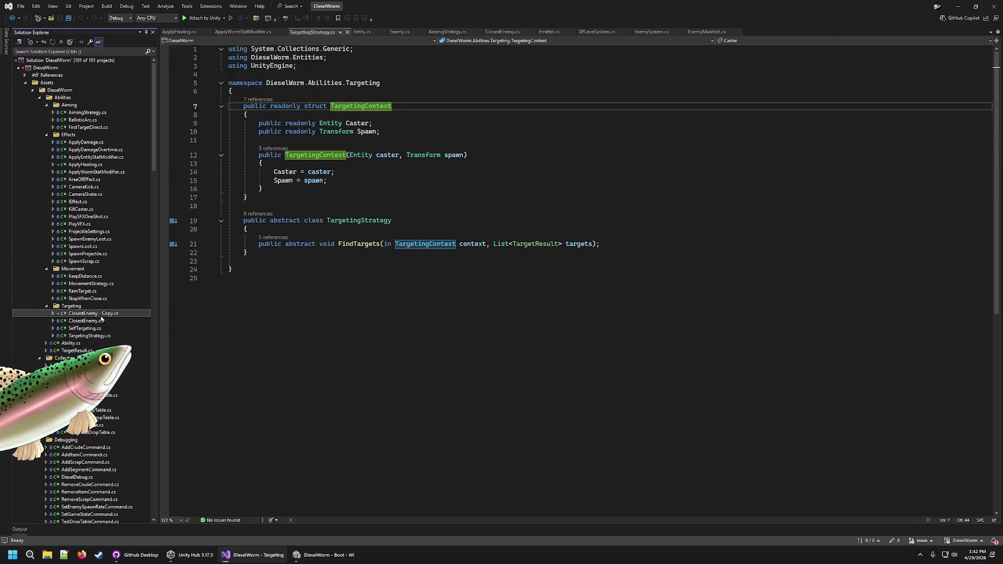
{"action": "left_click", "coordinate": [100, 314]}
{"action": "key", "text": "Delete"}
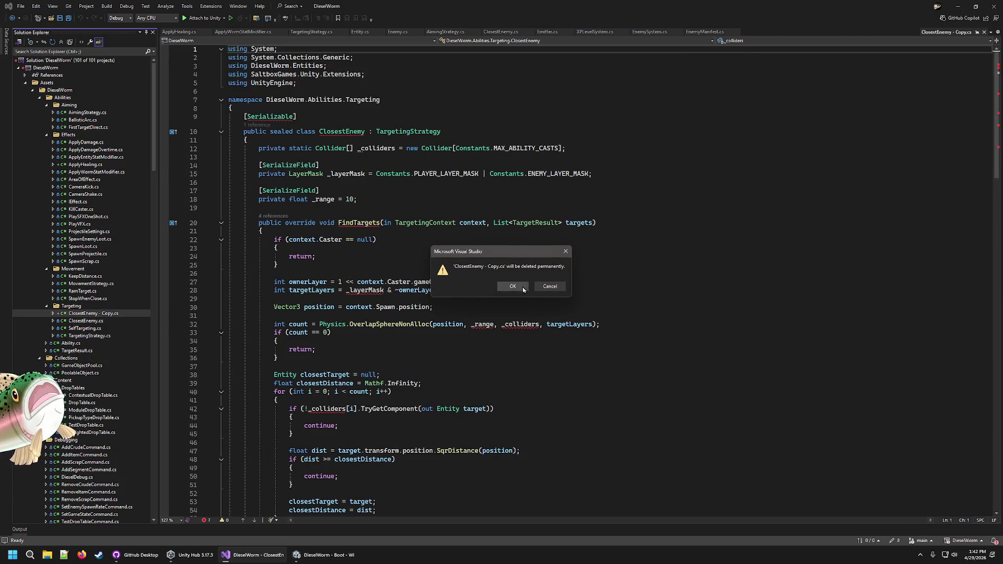
{"action": "left_click", "coordinate": [524, 289]}
In Unity's Entities/Modules folder, assign the HealingModule prefab as the Module Prefab.
{"action": "left_click", "coordinate": [84, 321]}
{"action": "left_click", "coordinate": [301, 555]}
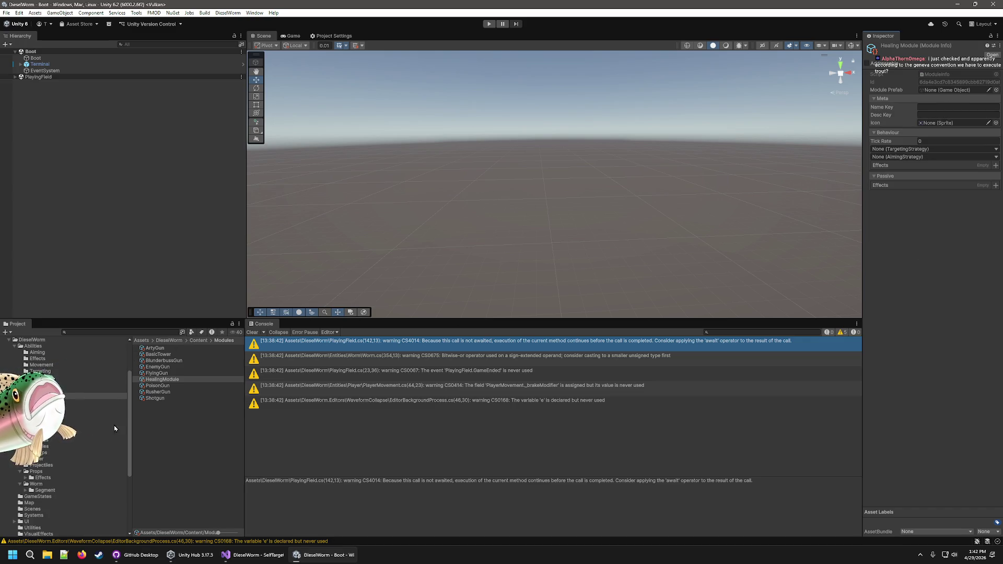
{"action": "left_click", "coordinate": [44, 446]}
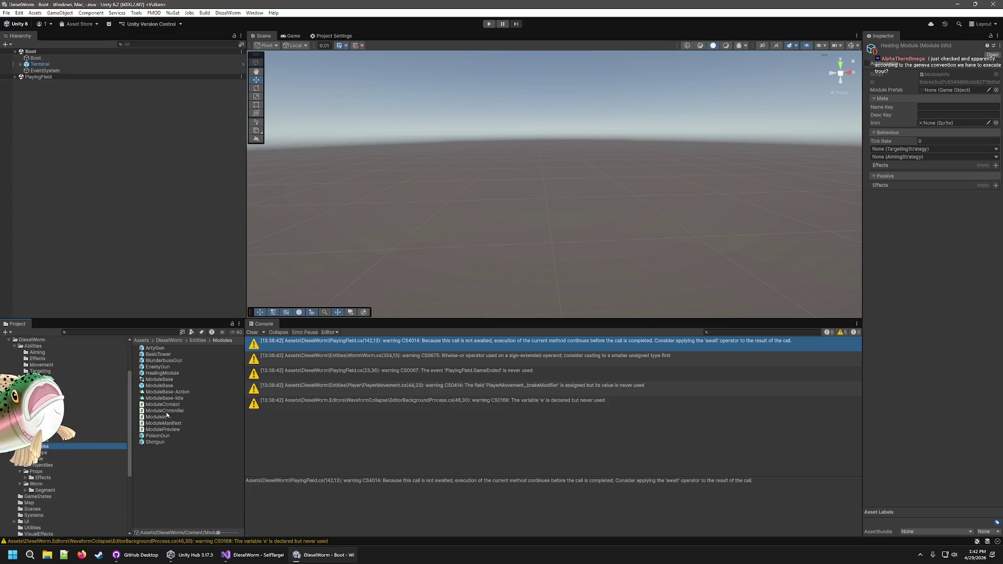
{"action": "mouse_move", "coordinate": [167, 373]}
{"action": "left_mouse_down"}
{"action": "mouse_move", "coordinate": [261, 318]}
{"action": "mouse_move", "coordinate": [888, 131]}
{"action": "mouse_move", "coordinate": [939, 89]}
{"action": "left_mouse_up"}
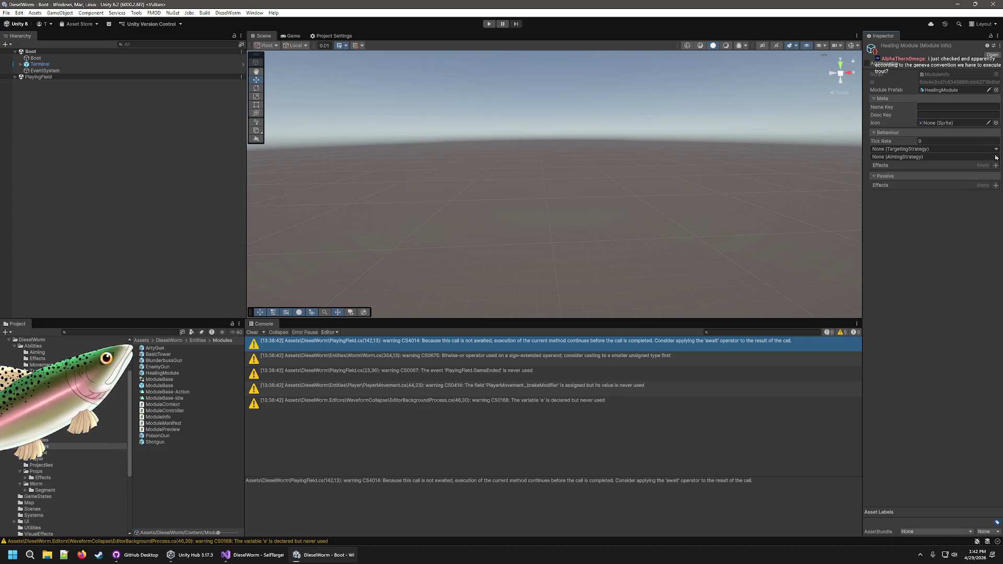
Set targeting to SelfTargeting and add an AreaOfEffect effect containing ApplyHealing.
{"action": "left_click", "coordinate": [906, 148]}
{"action": "left_click", "coordinate": [903, 183]}
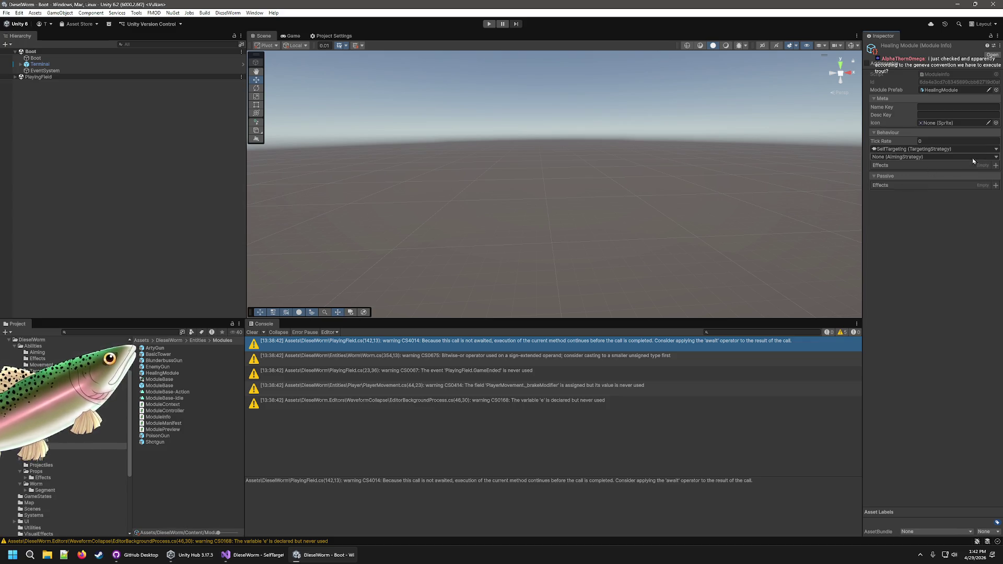
{"action": "left_click", "coordinate": [996, 166]}
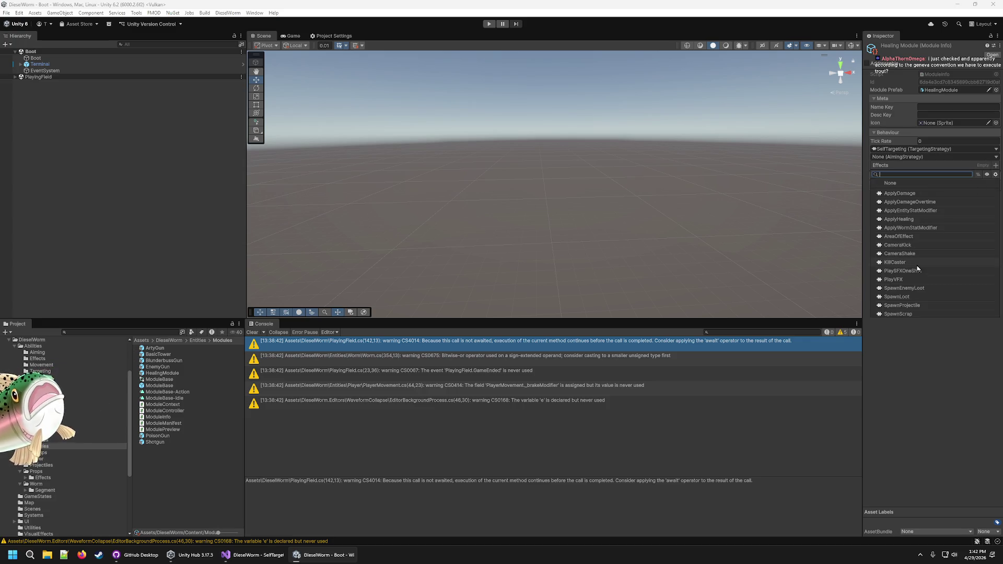
{"action": "left_click", "coordinate": [928, 239]}
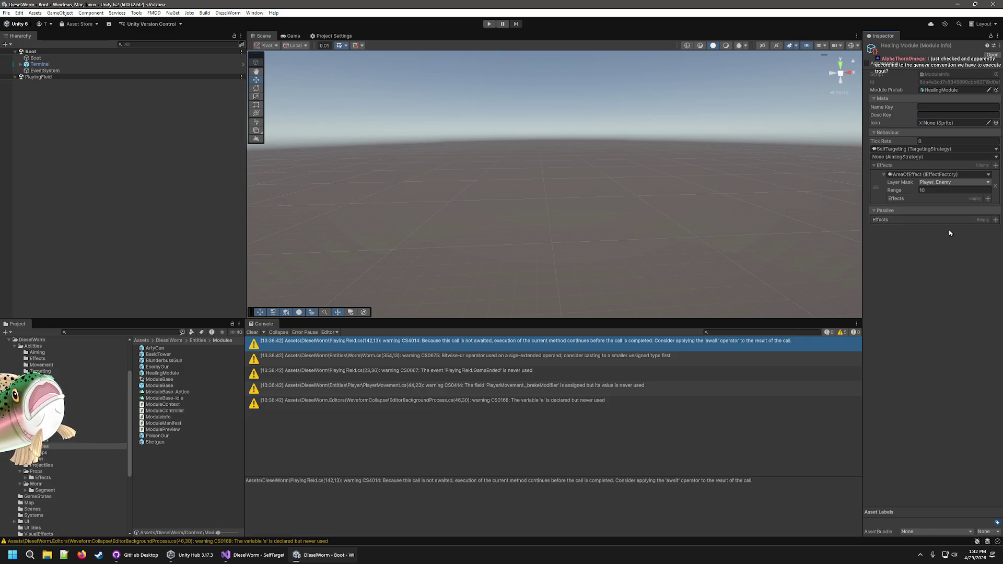
{"action": "left_click", "coordinate": [987, 199]}
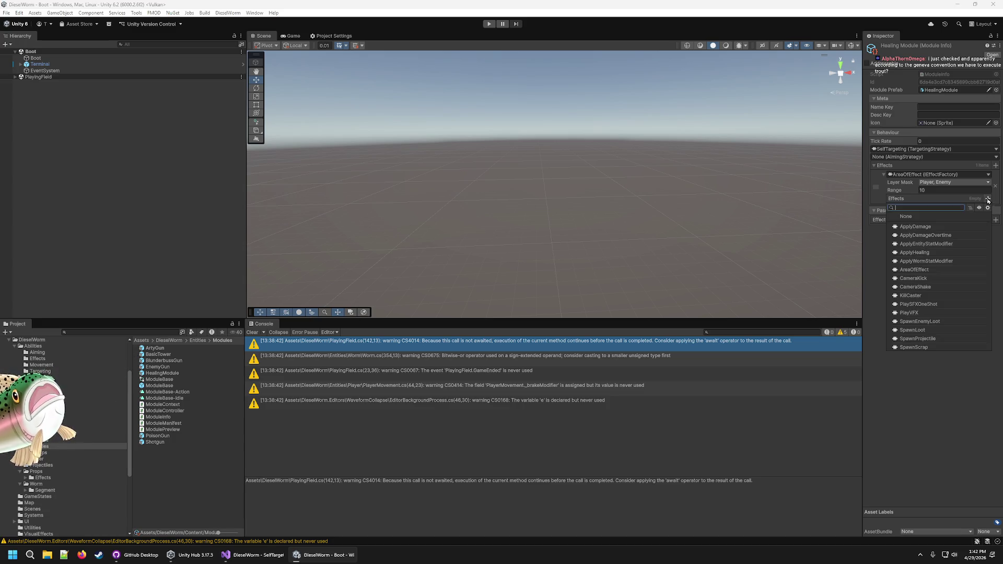
{"action": "left_click", "coordinate": [923, 253]}
Untick Enemy in the AreaOfEffect layer mask so only the Player layer is affected.
{"action": "left_click", "coordinate": [951, 182]}
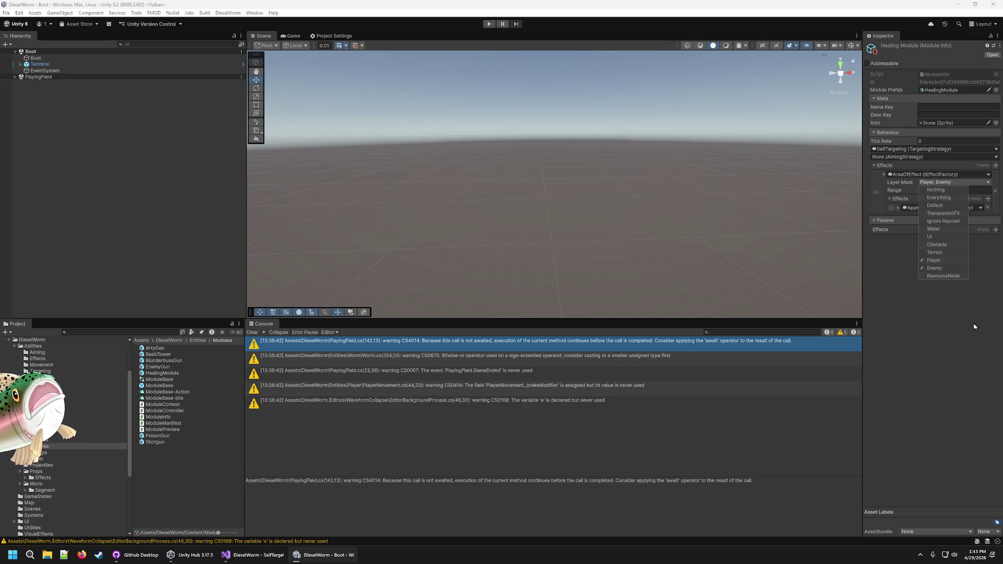
{"action": "left_click", "coordinate": [925, 269]}
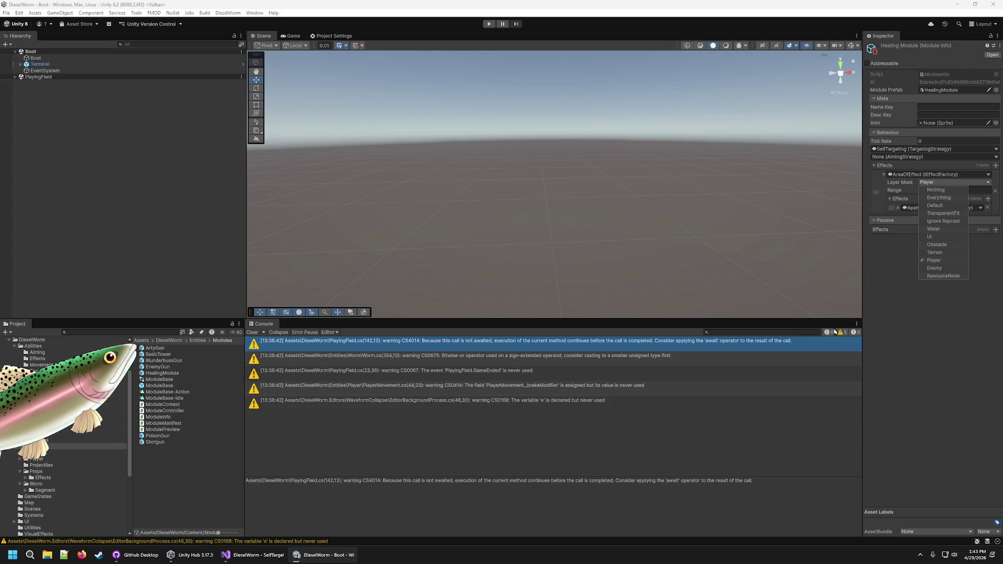
{"action": "left_click", "coordinate": [904, 383]}
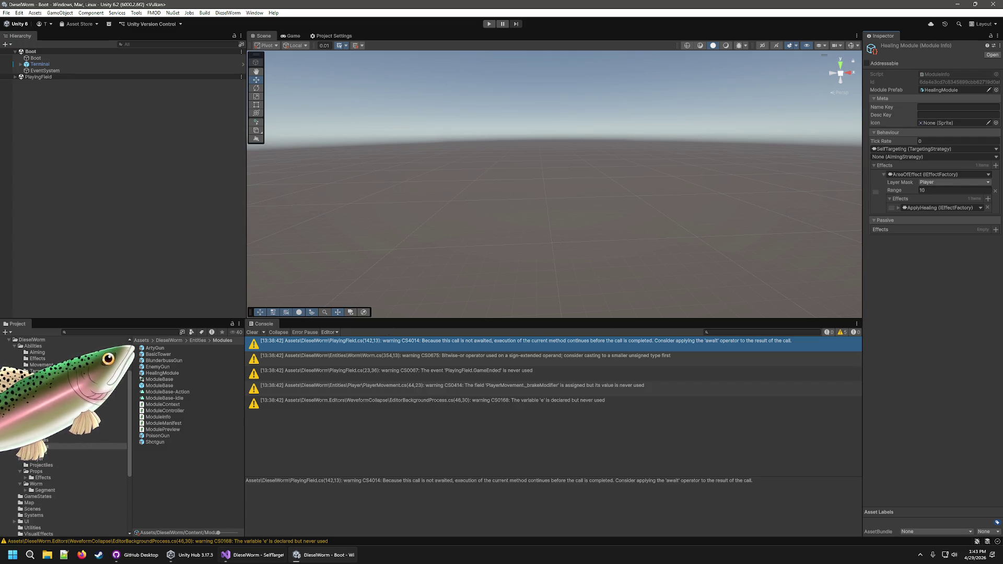
{"action": "left_click", "coordinate": [253, 555]}
{"action": "mouse_move", "coordinate": [322, 554]}
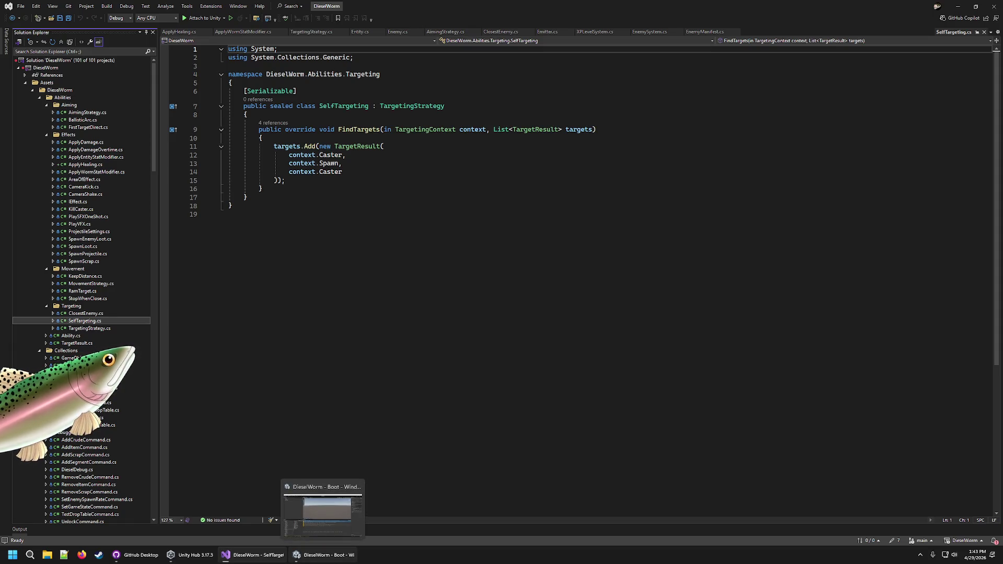
Open the ModuleInfo script in Visual Studio and inspect its _ability field.
{"action": "left_click", "coordinate": [322, 554]}
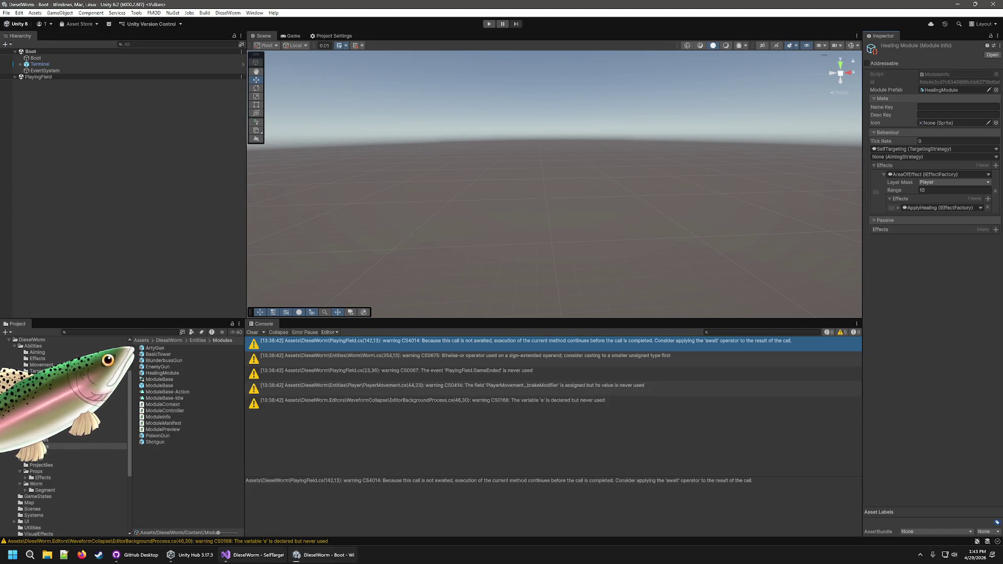
{"action": "left_click", "coordinate": [253, 555]}
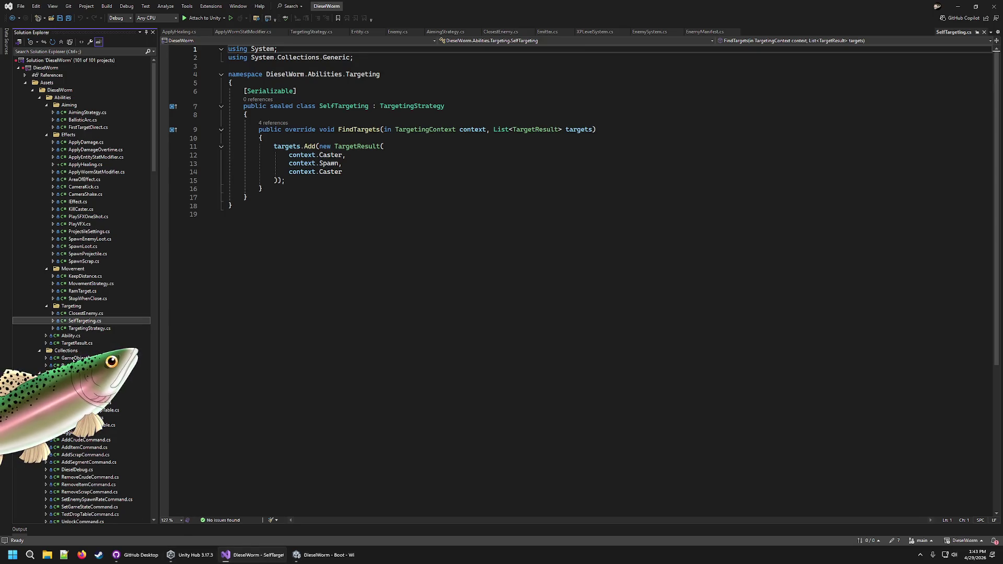
{"action": "scroll", "coordinate": [55, 129], "scroll_direction": "down", "scroll_amount": 7}
{"action": "scroll", "coordinate": [100, 442], "scroll_direction": "down", "scroll_amount": 3}
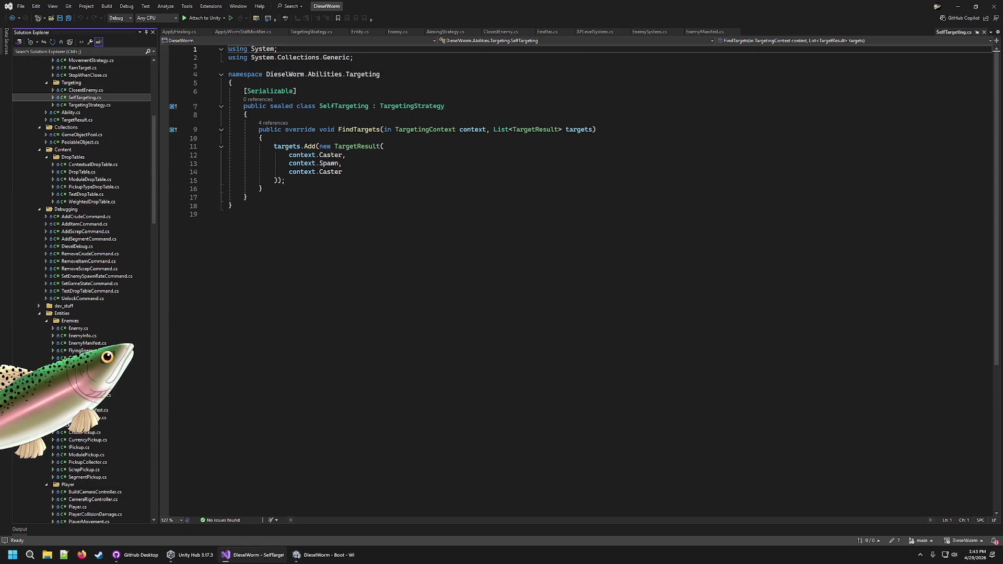
{"action": "left_click", "coordinate": [79, 403]}
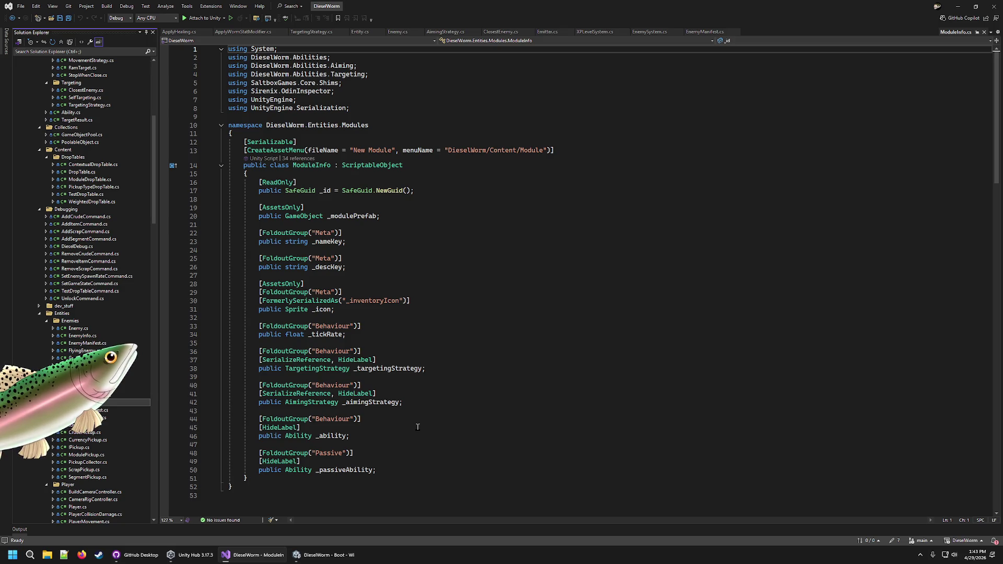
{"action": "left_click", "coordinate": [344, 436]}
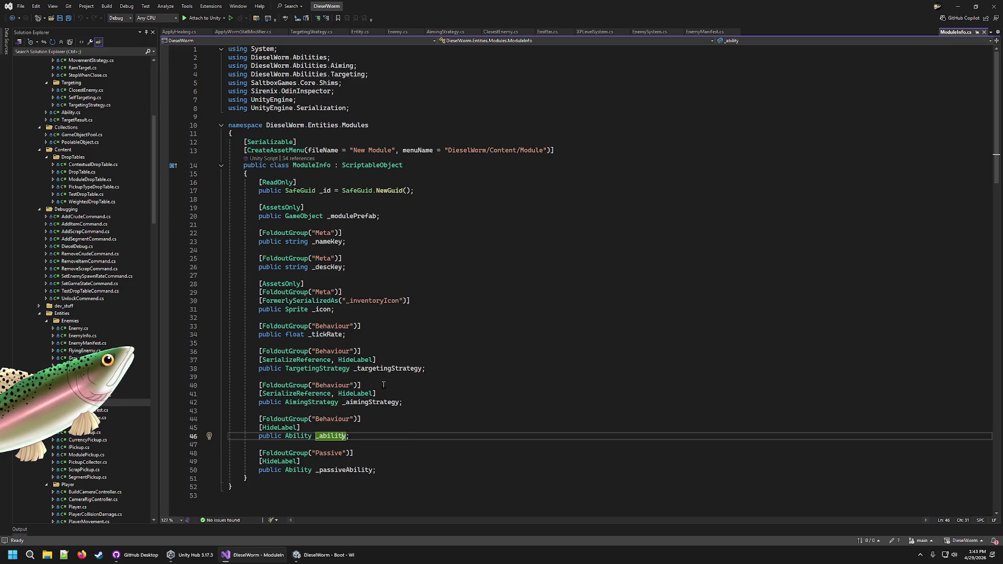
Open the Ability class source, then return to the Unity editor.
{"action": "left_click", "coordinate": [307, 553]}
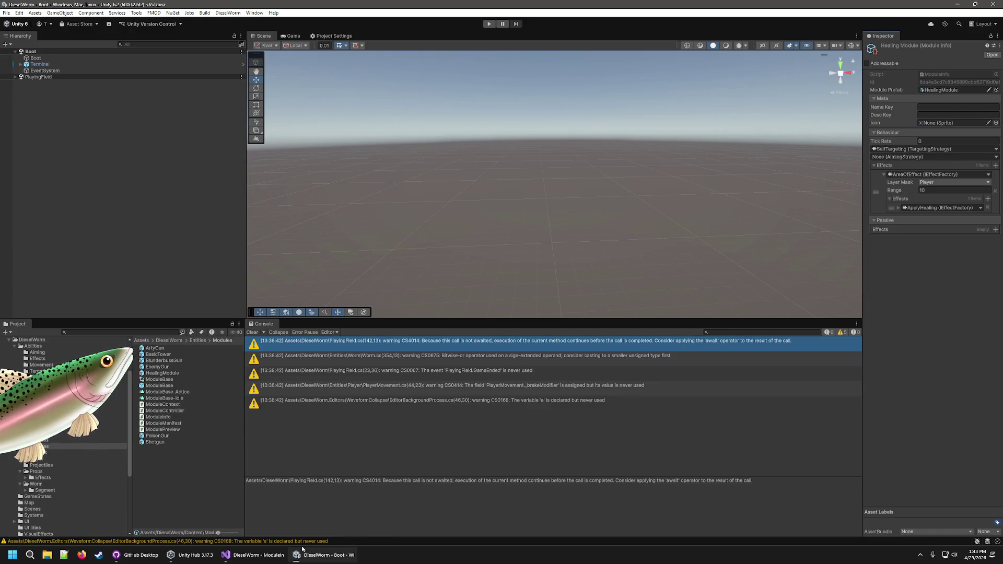
{"action": "left_click", "coordinate": [256, 555]}
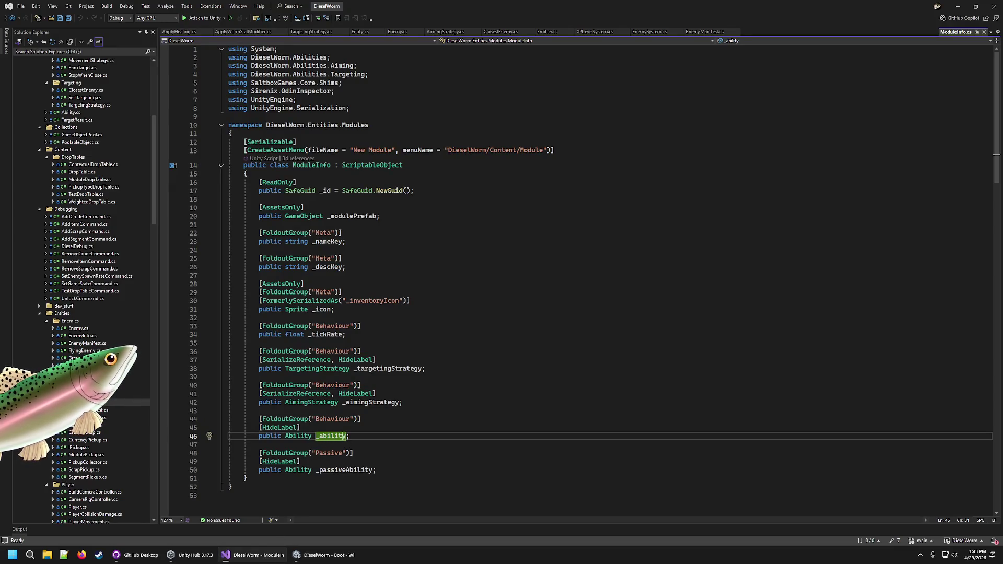
{"action": "scroll", "coordinate": [97, 226], "scroll_direction": "up", "scroll_amount": 10}
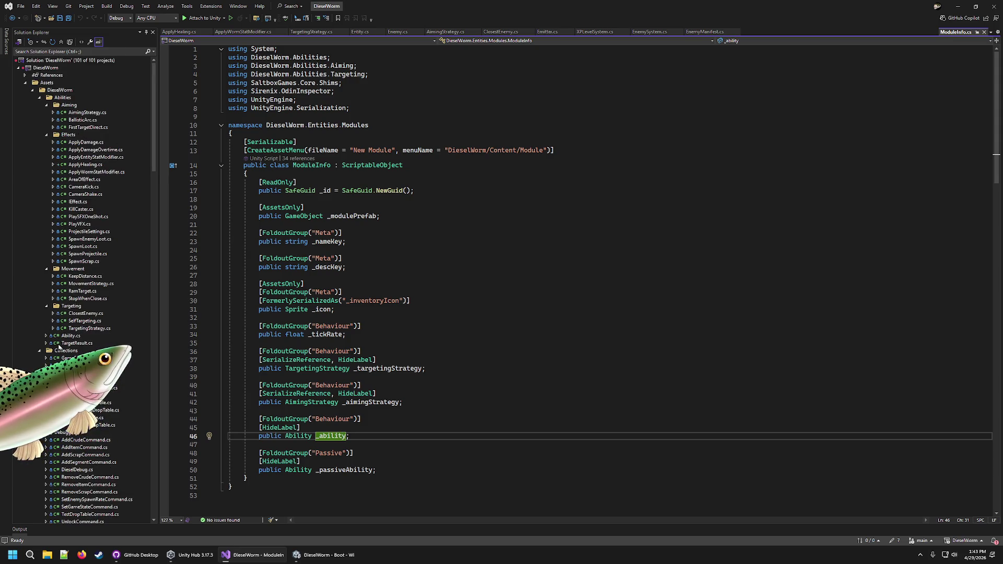
{"action": "left_click", "coordinate": [67, 337]}
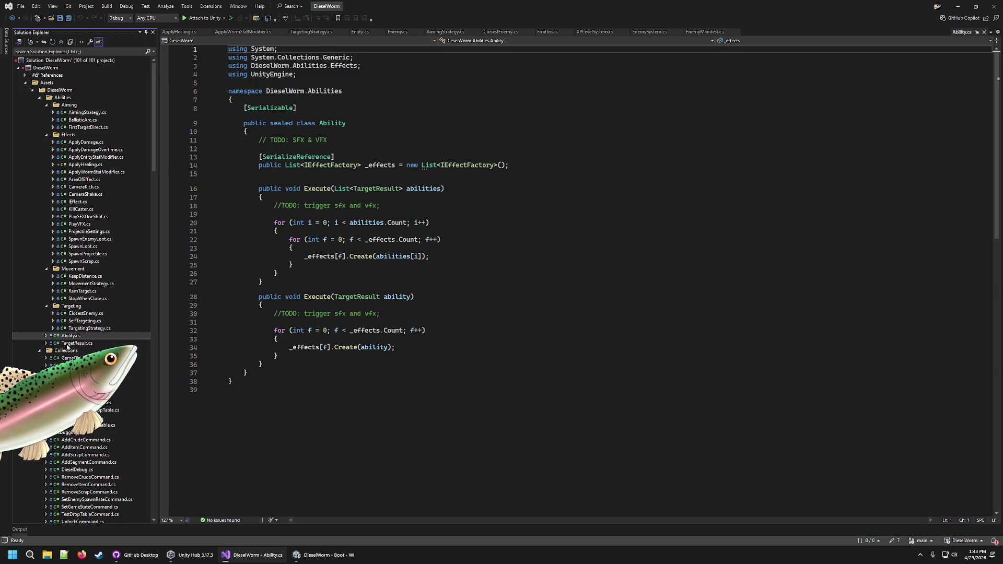
{"action": "left_click", "coordinate": [324, 555]}
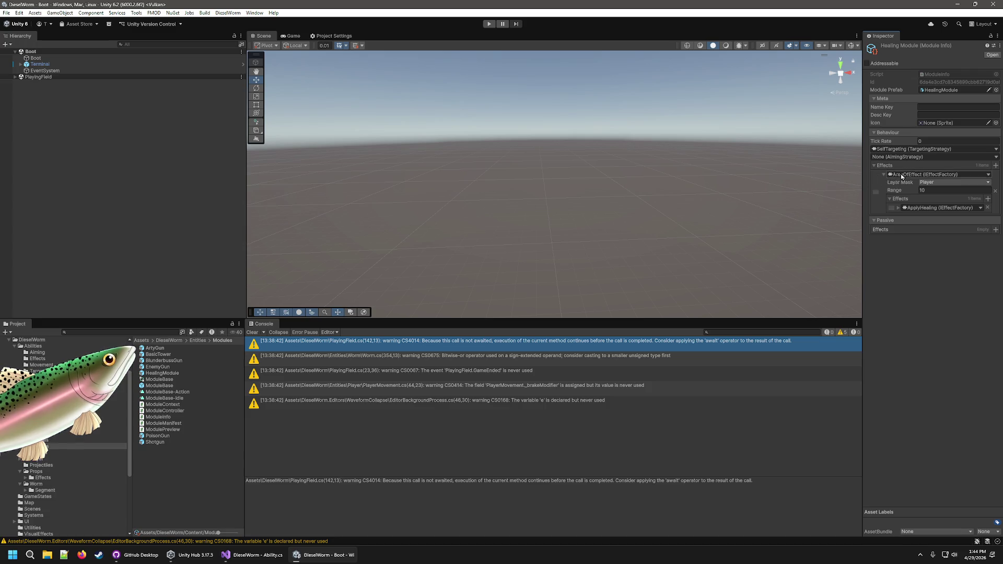
Set ApplyHealing's Healing to 10 and Tick Rate to 1, then select the Player prefab.
{"action": "left_click", "coordinate": [964, 208]}
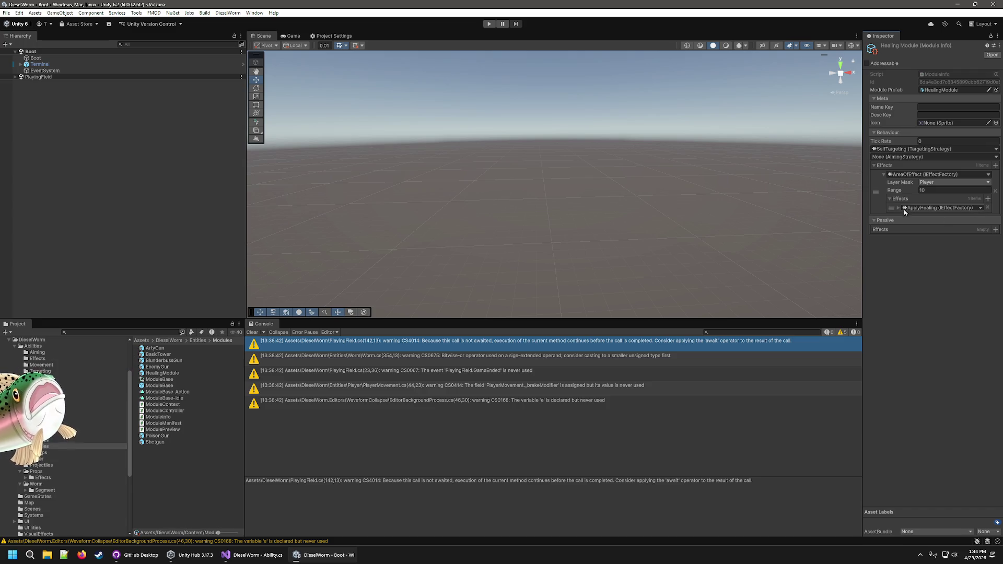
{"action": "left_click", "coordinate": [933, 215]}
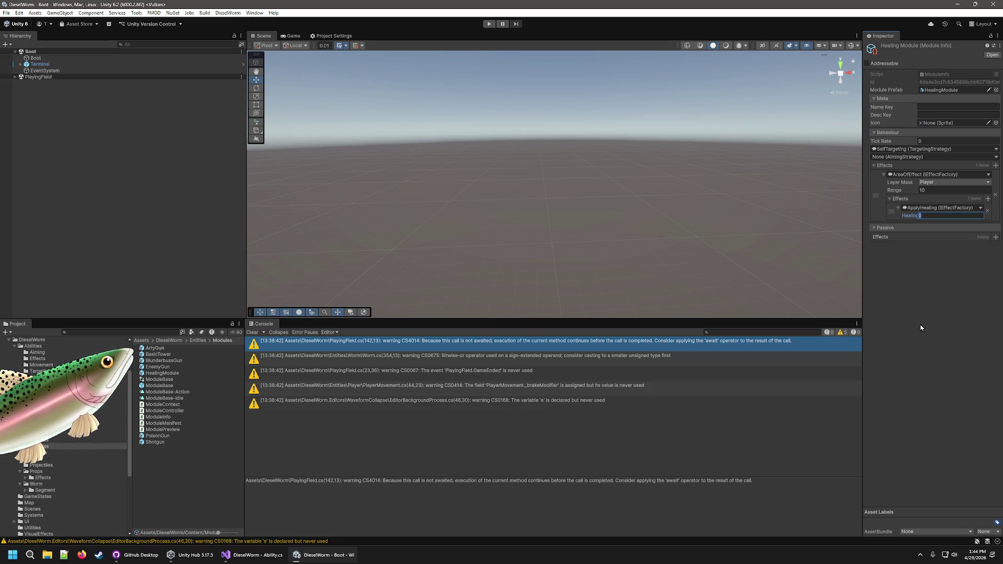
{"action": "type", "text": "10"}
{"action": "left_click", "coordinate": [944, 141]}
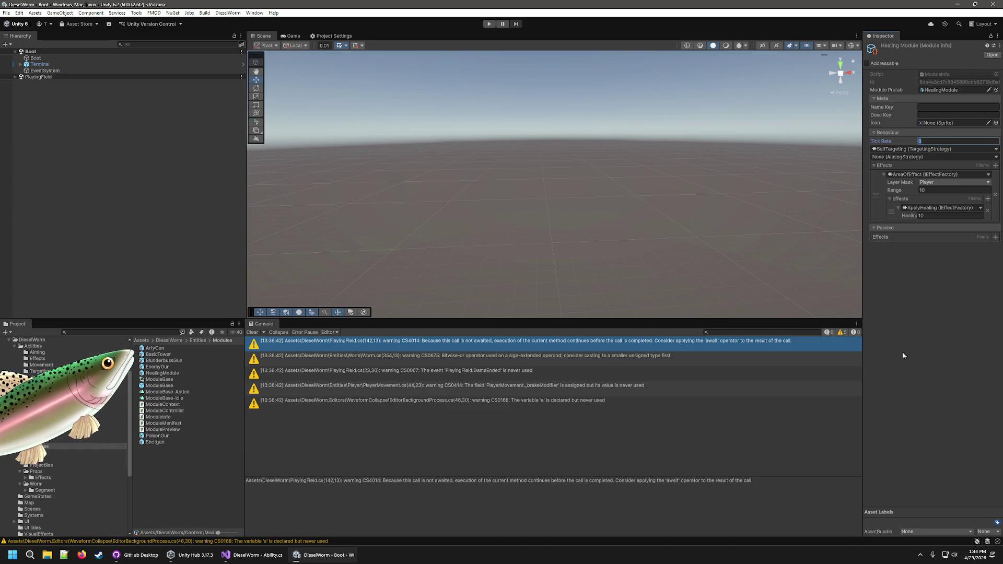
{"action": "type", "text": "1"}
{"action": "left_click", "coordinate": [905, 357]}
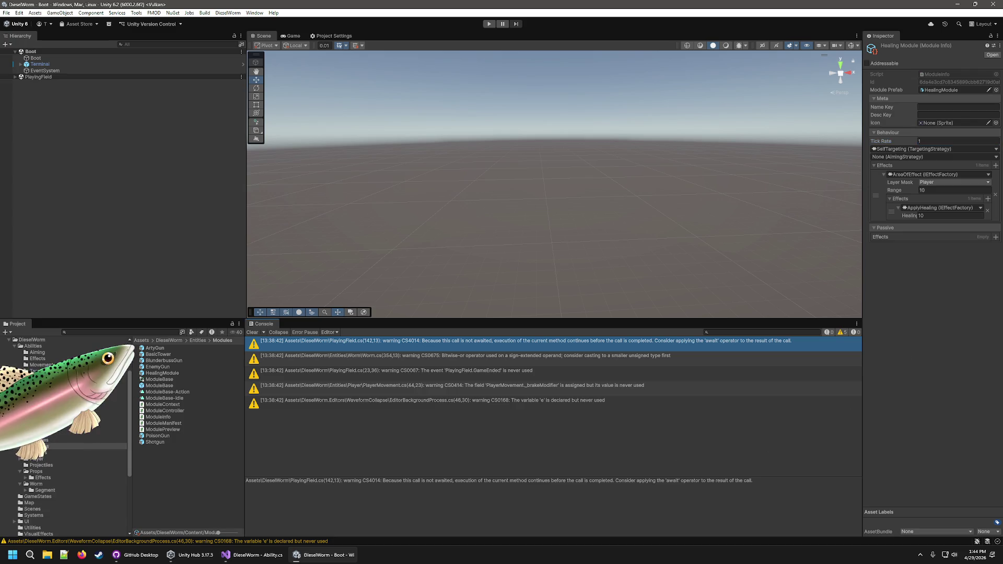
{"action": "left_click", "coordinate": [41, 459]}
{"action": "left_click", "coordinate": [154, 386]}
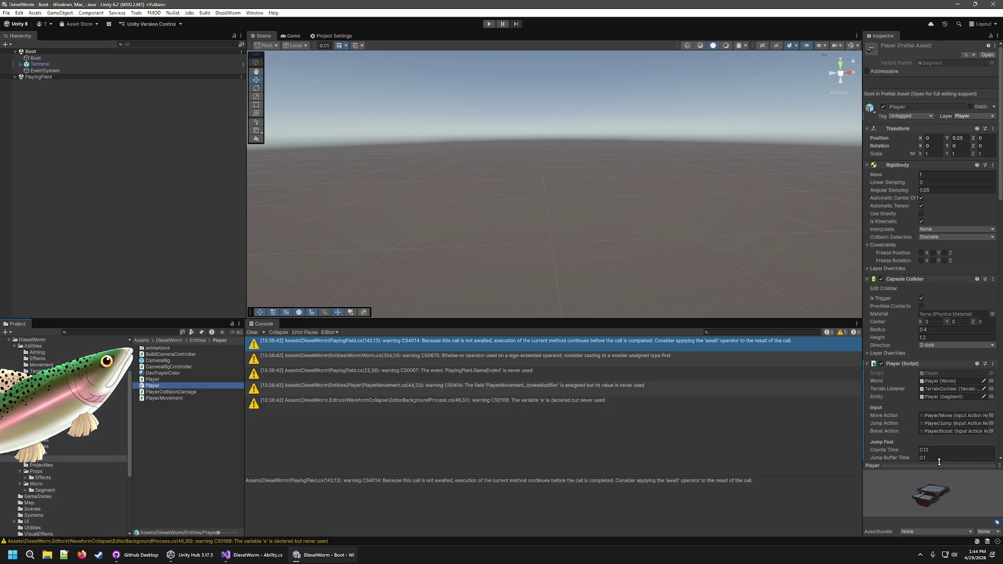
Browse to Worm > Segment and open the Segment script in Visual Studio.
{"action": "scroll", "coordinate": [930, 418], "scroll_direction": "down", "scroll_amount": 5}
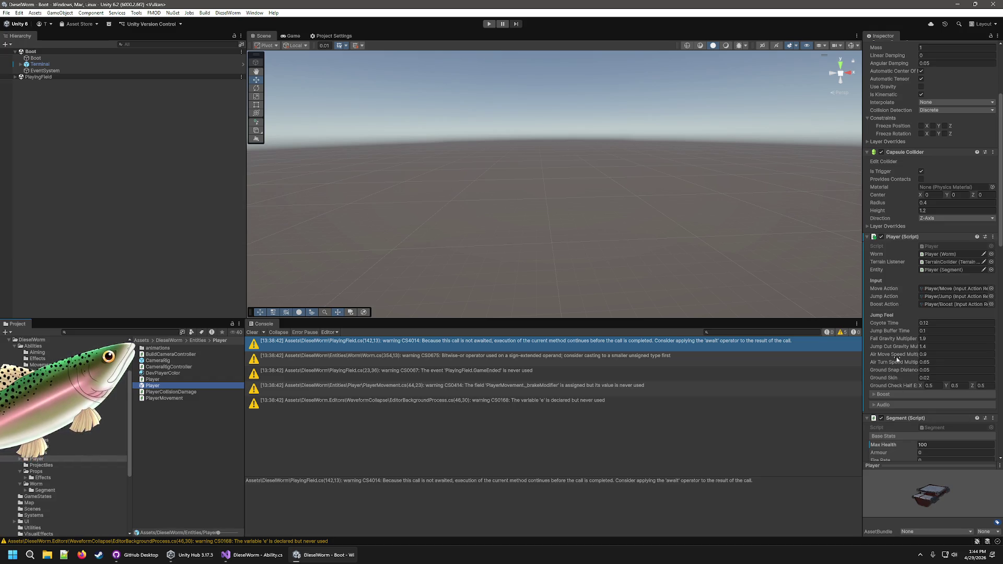
{"action": "scroll", "coordinate": [898, 378], "scroll_direction": "down", "scroll_amount": 6}
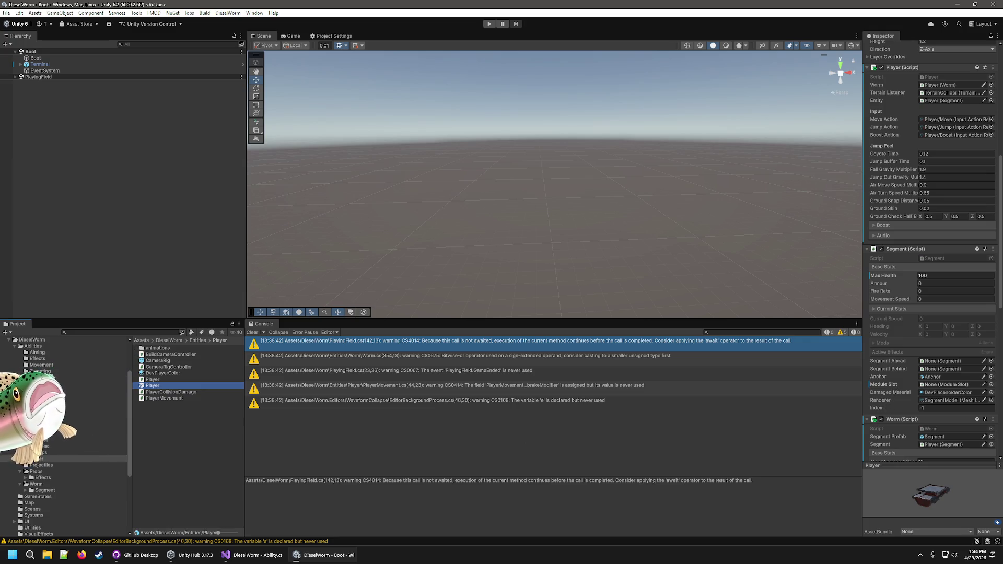
{"action": "left_click", "coordinate": [42, 490]}
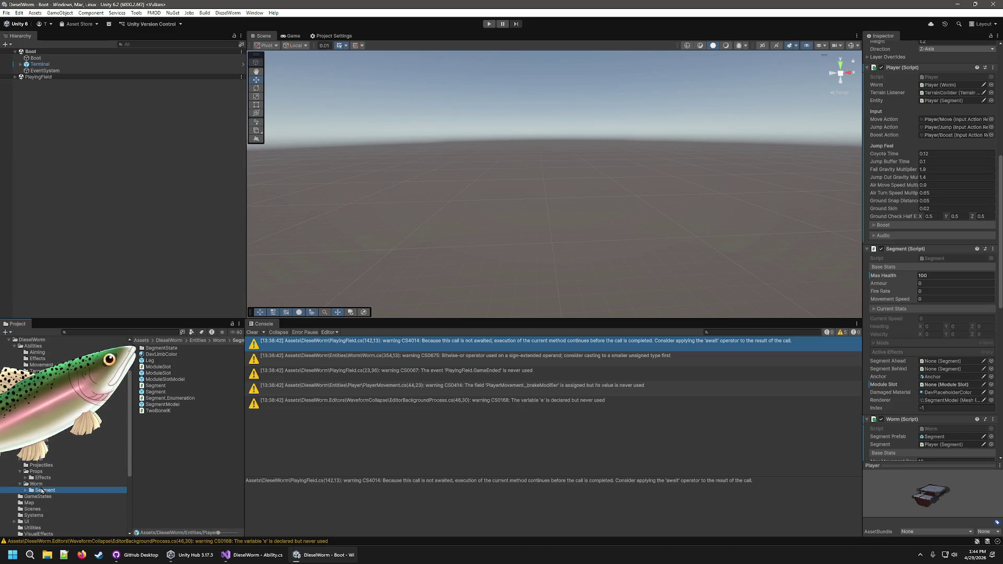
{"action": "left_click", "coordinate": [25, 491]}
{"action": "left_click", "coordinate": [35, 483]}
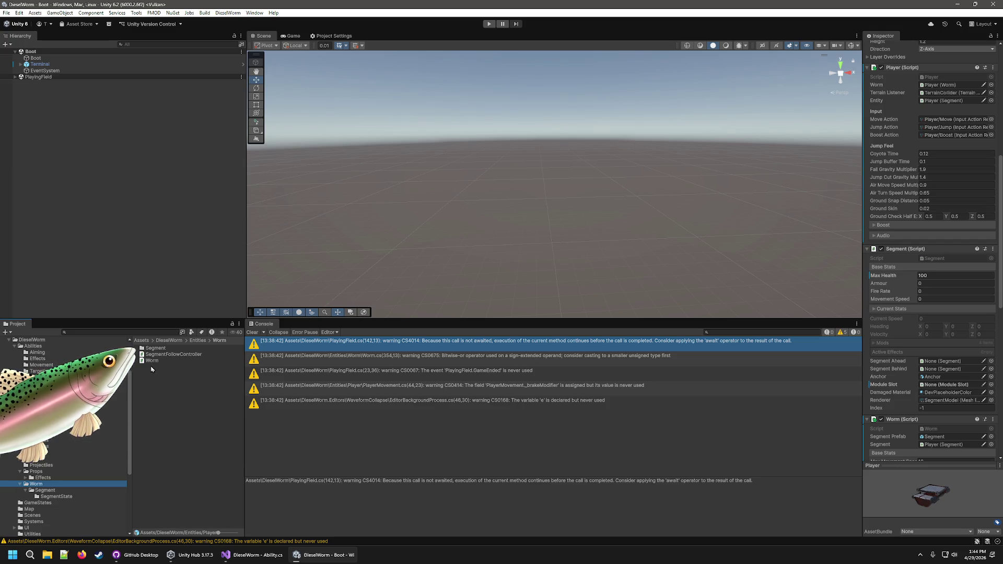
{"action": "left_click", "coordinate": [152, 360]}
{"action": "left_click", "coordinate": [43, 491]}
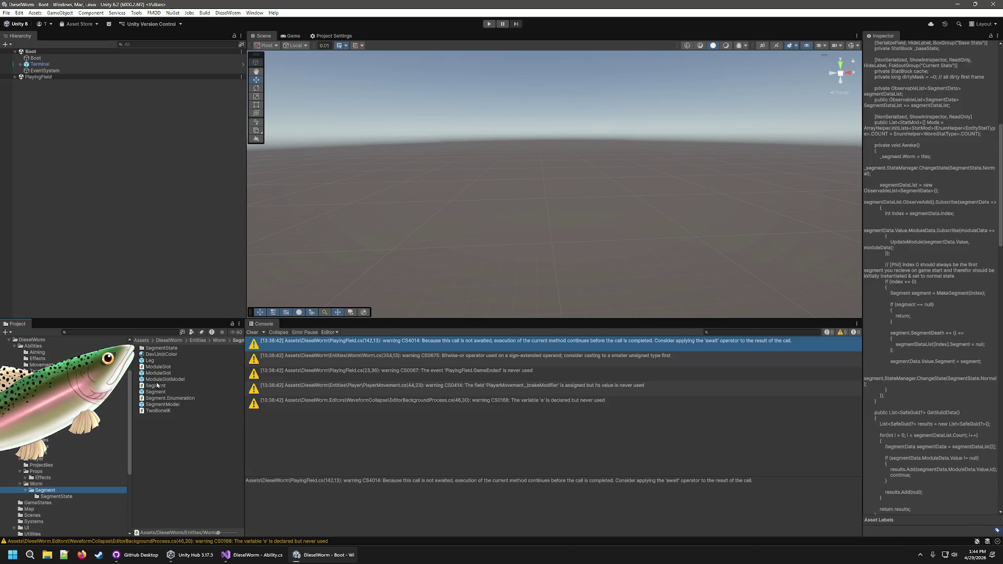
{"action": "left_click", "coordinate": [161, 385]}
{"action": "double_click", "coordinate": [162, 386]}
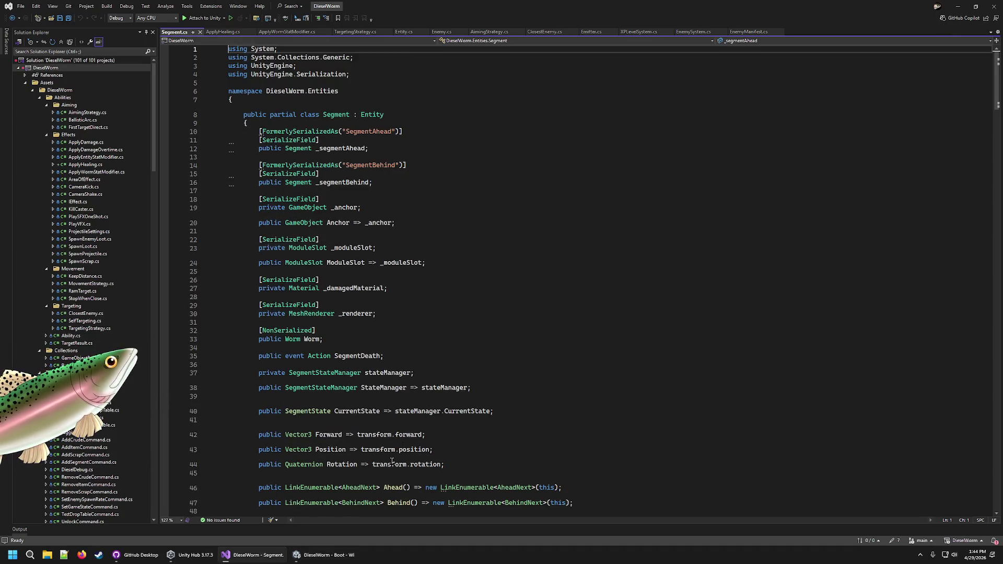
Skim Segment.cs, then select the Segment prefab in Unity to show its components.
{"action": "scroll", "coordinate": [401, 452], "scroll_direction": "down", "scroll_amount": 7}
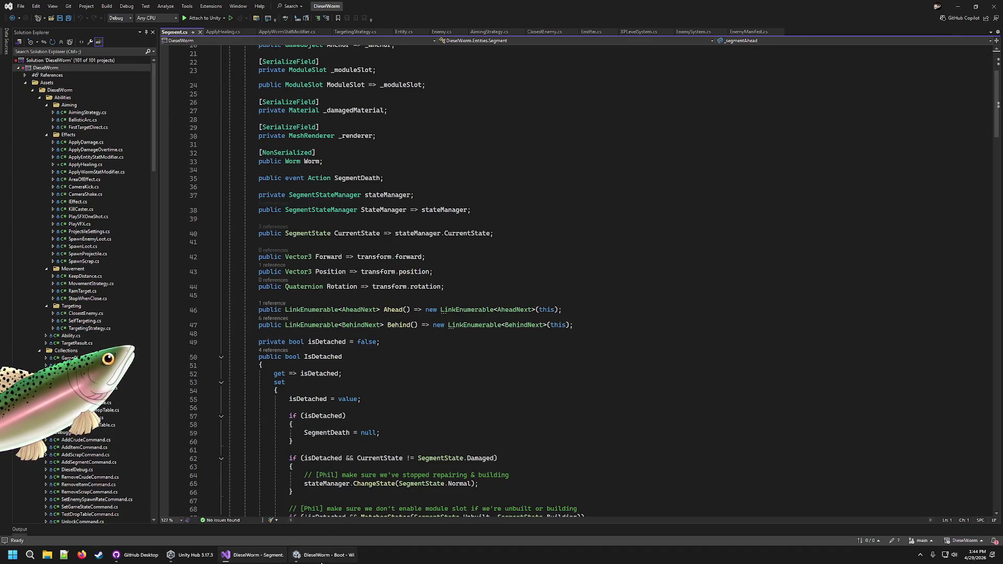
{"action": "left_click", "coordinate": [324, 555]}
{"action": "left_click", "coordinate": [159, 392]}
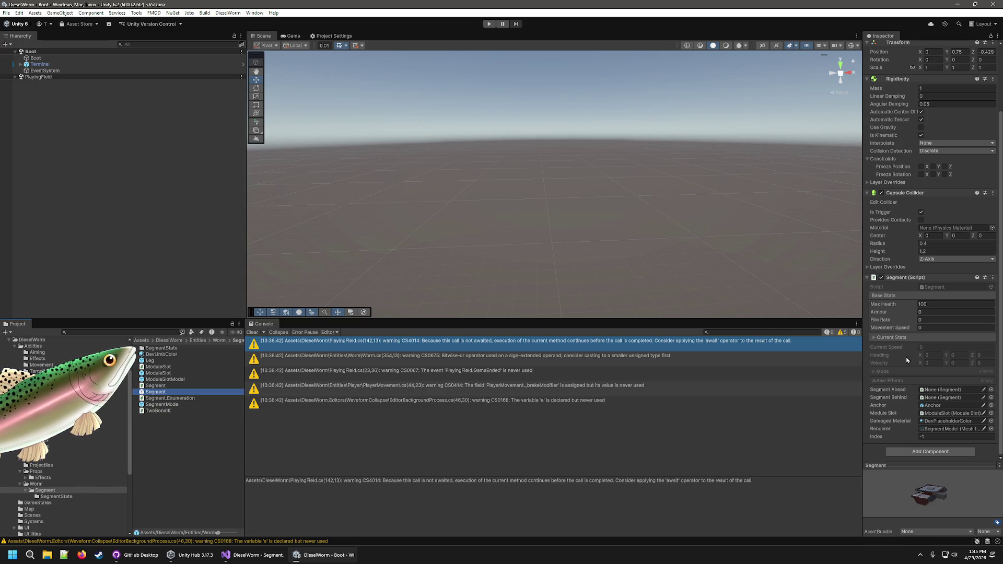
Check the Segment prefab's Current Stats and Mods foldouts, then open Segment.cs again.
{"action": "left_click", "coordinate": [874, 338]}
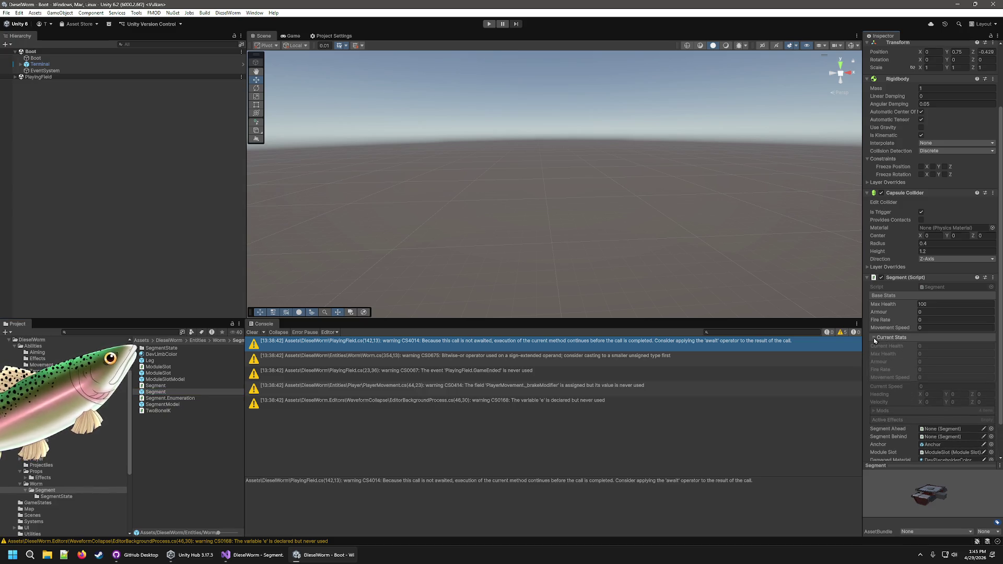
{"action": "left_click", "coordinate": [874, 338]}
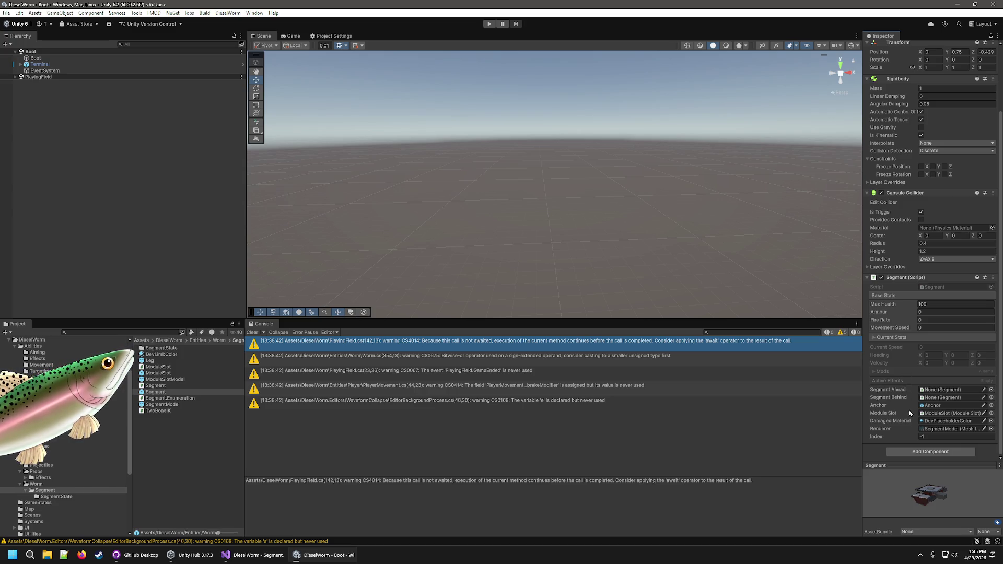
{"action": "left_click", "coordinate": [874, 374]}
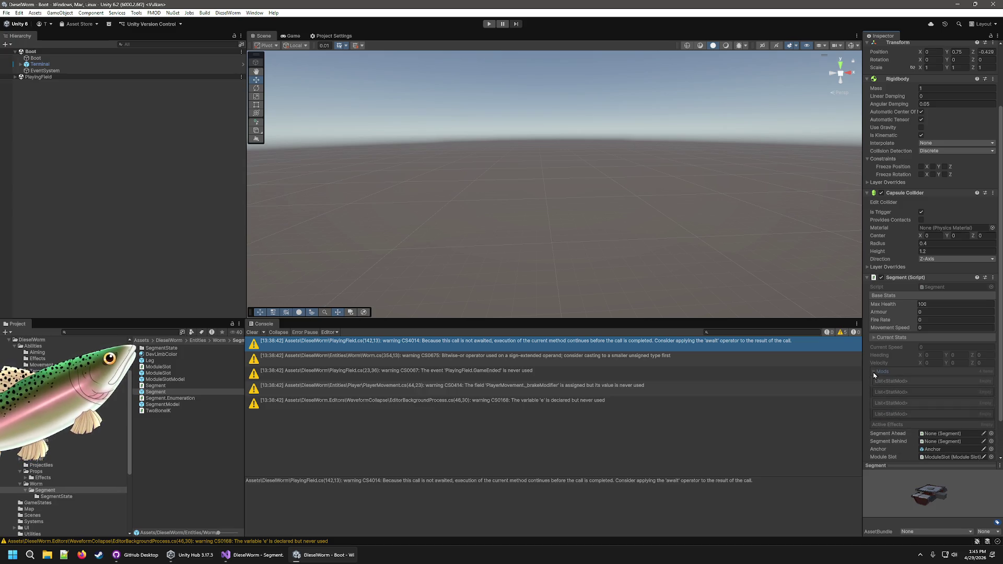
{"action": "left_click", "coordinate": [874, 372]}
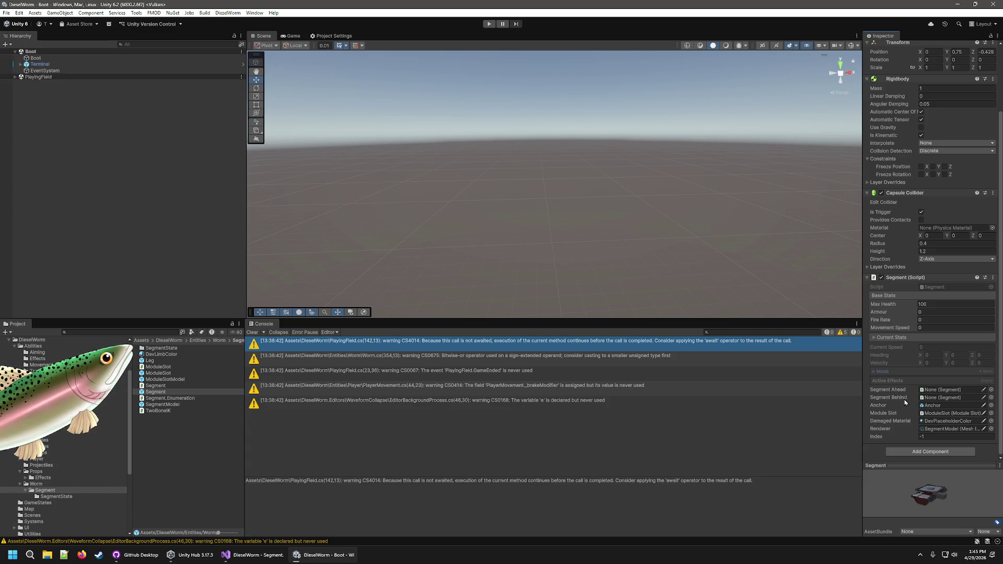
{"action": "scroll", "coordinate": [904, 399], "scroll_direction": "up", "scroll_amount": 5}
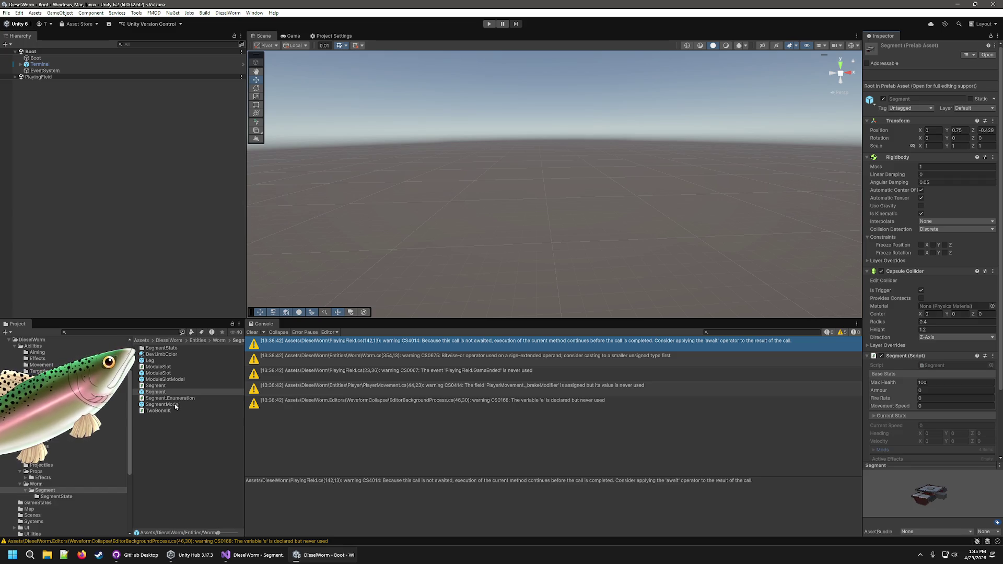
{"action": "left_click", "coordinate": [165, 387]}
{"action": "double_click", "coordinate": [165, 387]}
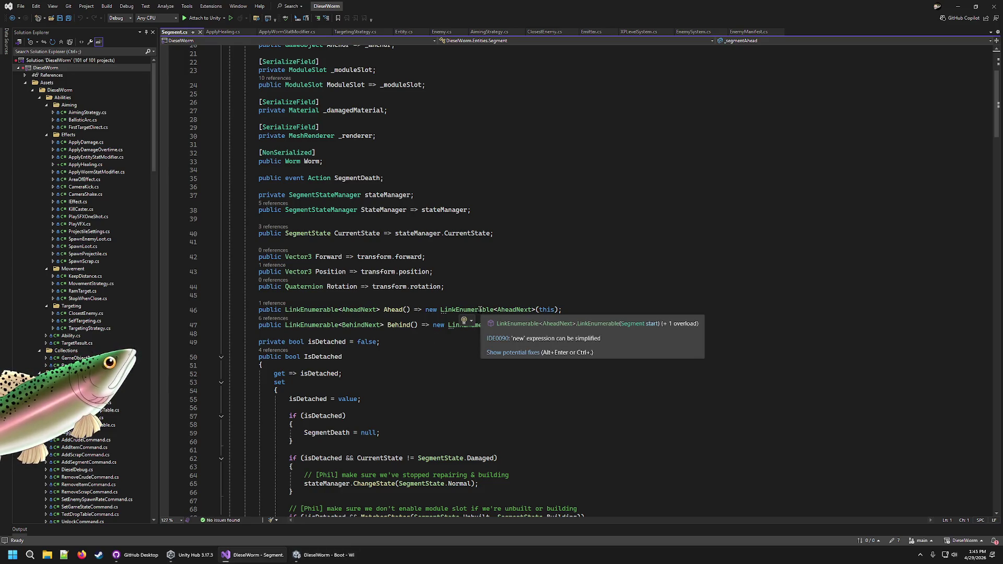
{"action": "scroll", "coordinate": [481, 309], "scroll_direction": "up", "scroll_amount": 7}
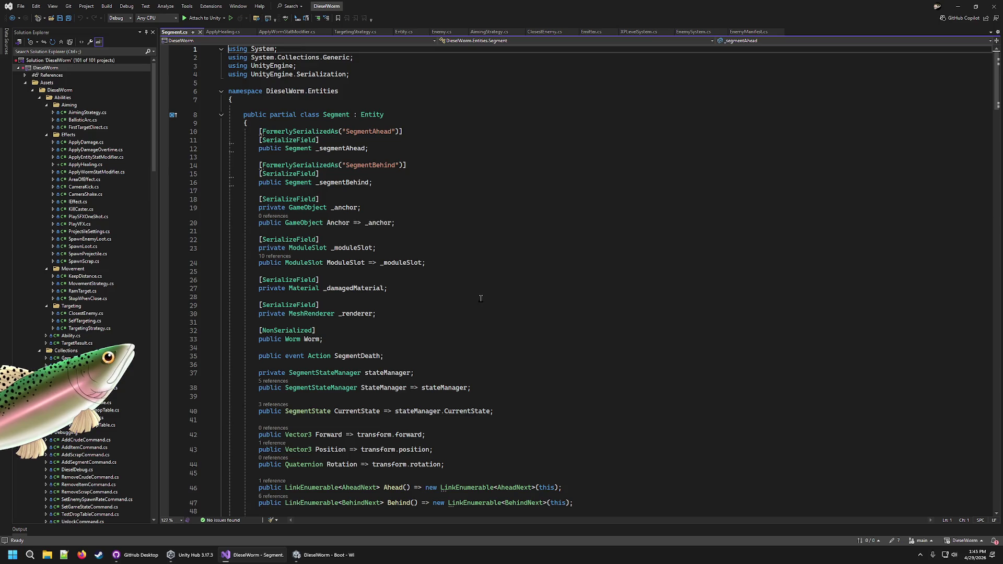
{"action": "scroll", "coordinate": [481, 298], "scroll_direction": "down", "scroll_amount": 17}
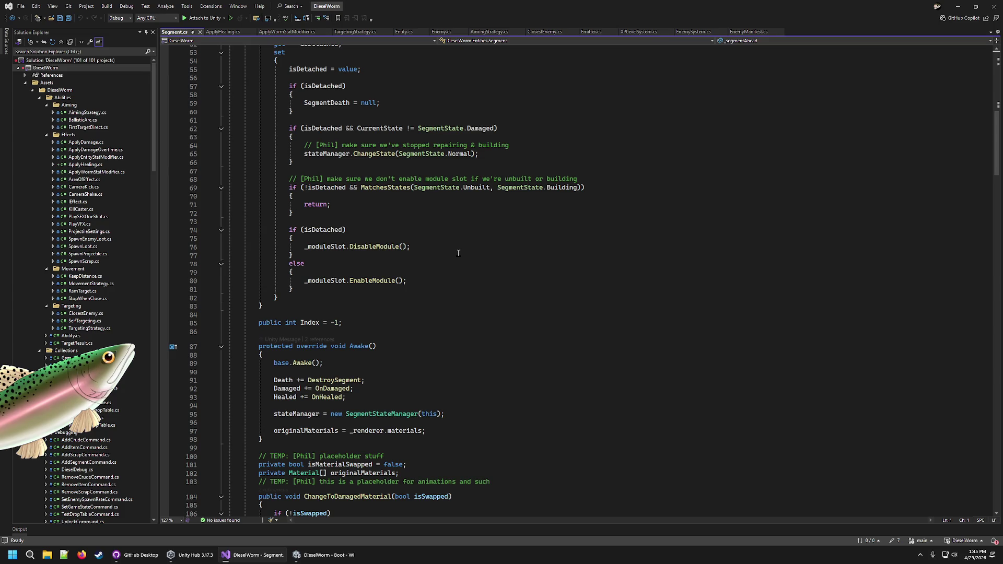
{"action": "scroll", "coordinate": [456, 254], "scroll_direction": "down", "scroll_amount": 12}
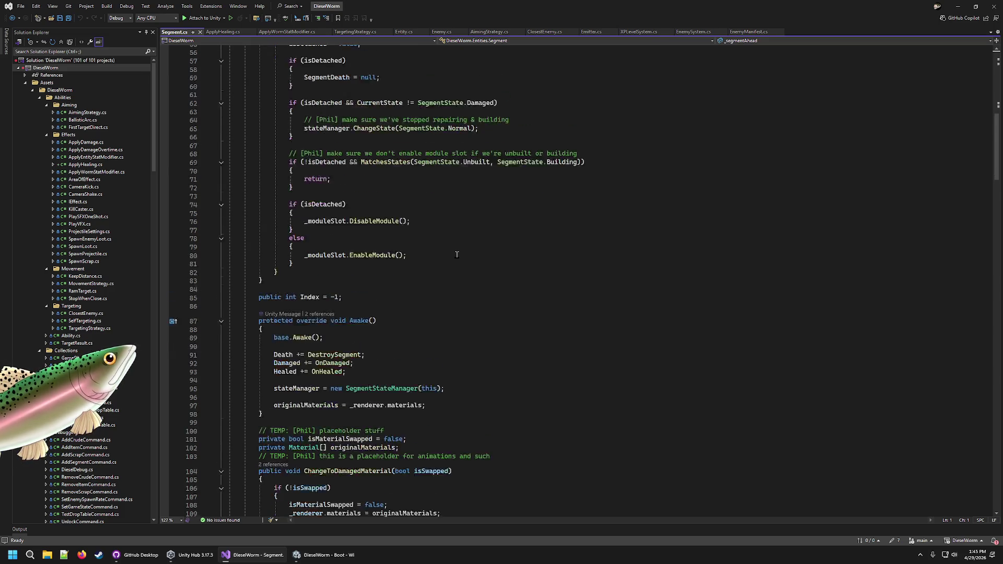
{"action": "scroll", "coordinate": [449, 258], "scroll_direction": "down", "scroll_amount": 8}
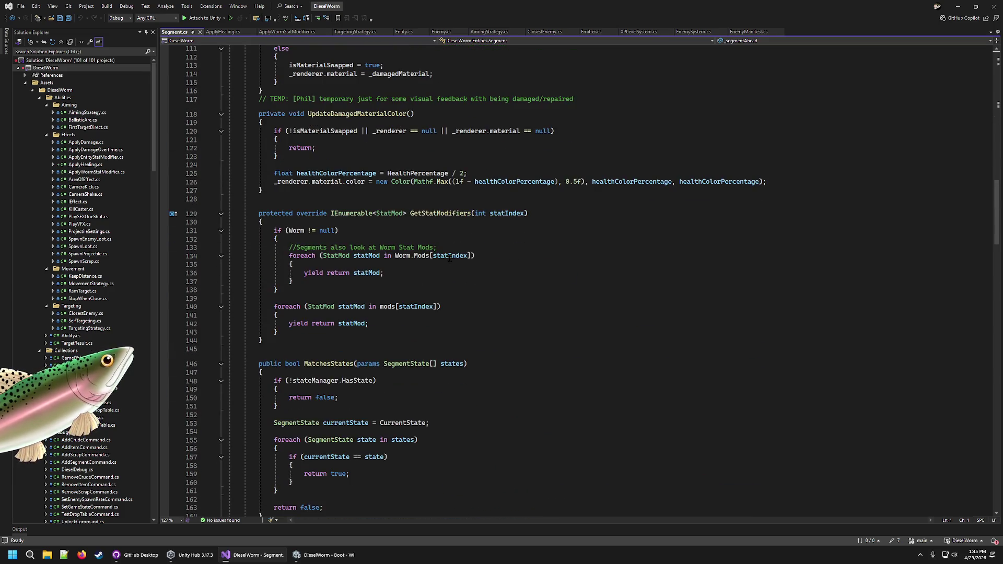
{"action": "scroll", "coordinate": [447, 265], "scroll_direction": "down", "scroll_amount": 6}
{"action": "scroll", "coordinate": [447, 265], "scroll_direction": "down", "scroll_amount": 8}
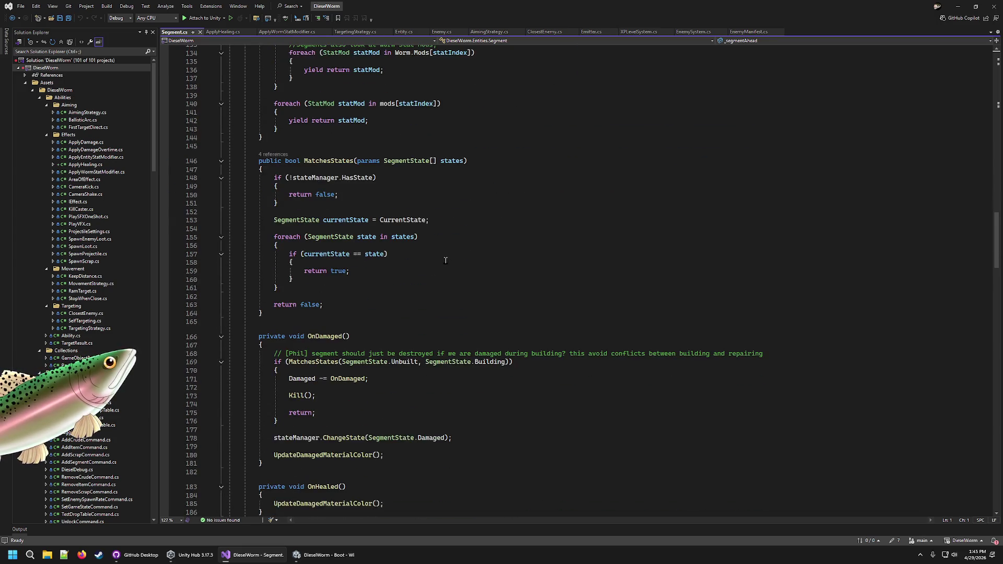
{"action": "double_click", "coordinate": [345, 325]}
{"action": "double_click", "coordinate": [335, 310]}
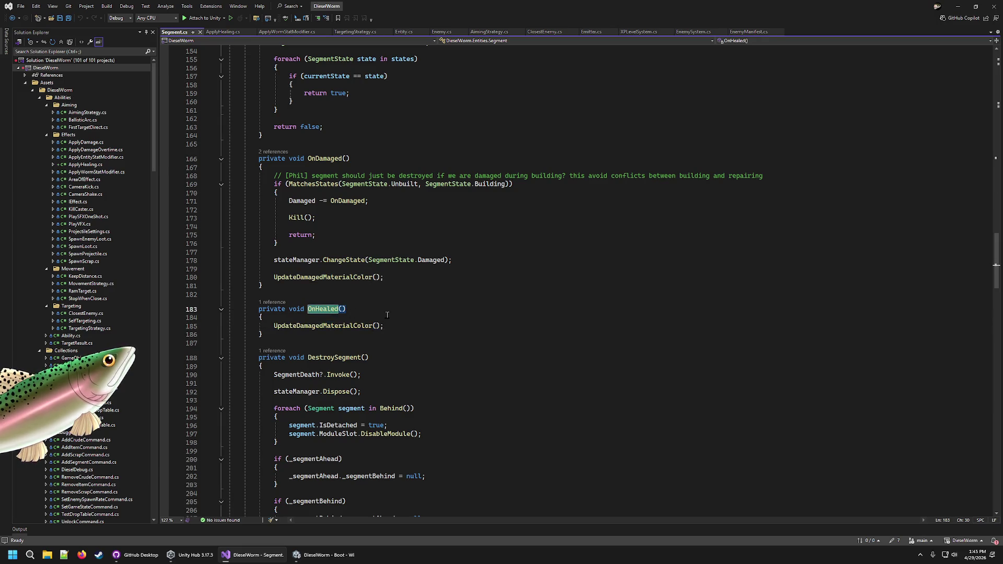
{"action": "scroll", "coordinate": [387, 303], "scroll_direction": "down", "scroll_amount": 9}
{"action": "scroll", "coordinate": [386, 287], "scroll_direction": "up", "scroll_amount": 20}
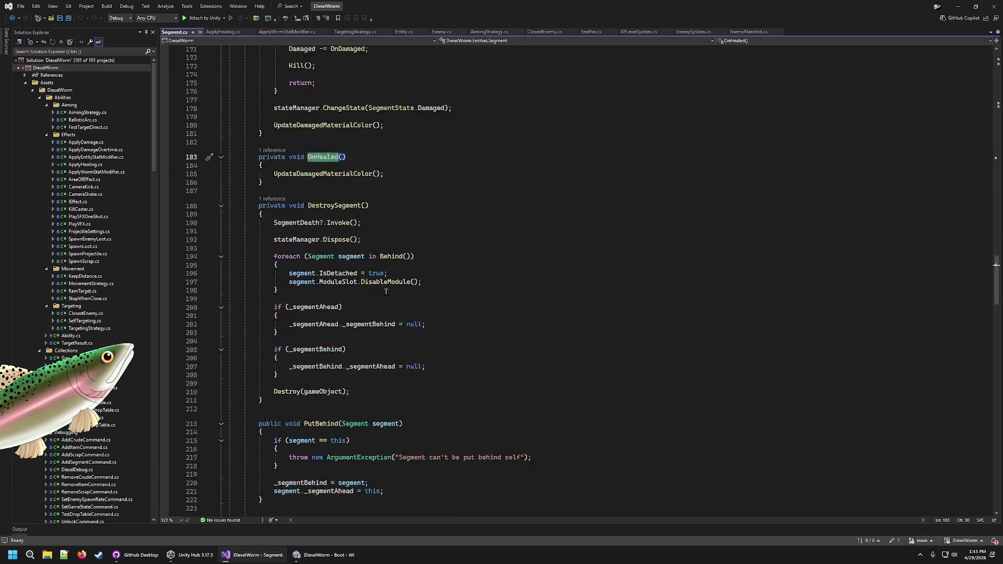
{"action": "scroll", "coordinate": [384, 293], "scroll_direction": "up", "scroll_amount": 9}
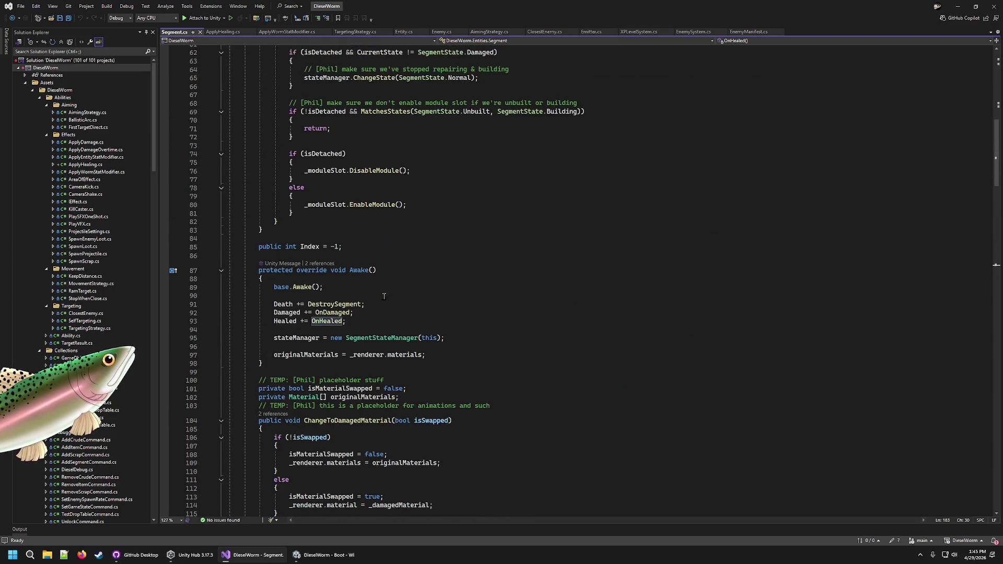
{"action": "scroll", "coordinate": [362, 304], "scroll_direction": "up", "scroll_amount": 17}
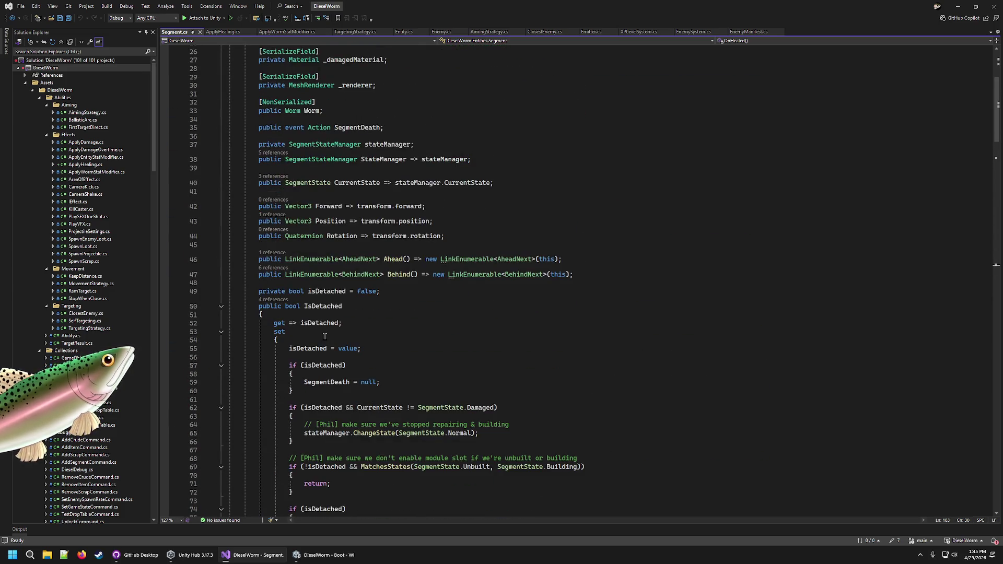
{"action": "scroll", "coordinate": [324, 336], "scroll_direction": "up", "scroll_amount": 3}
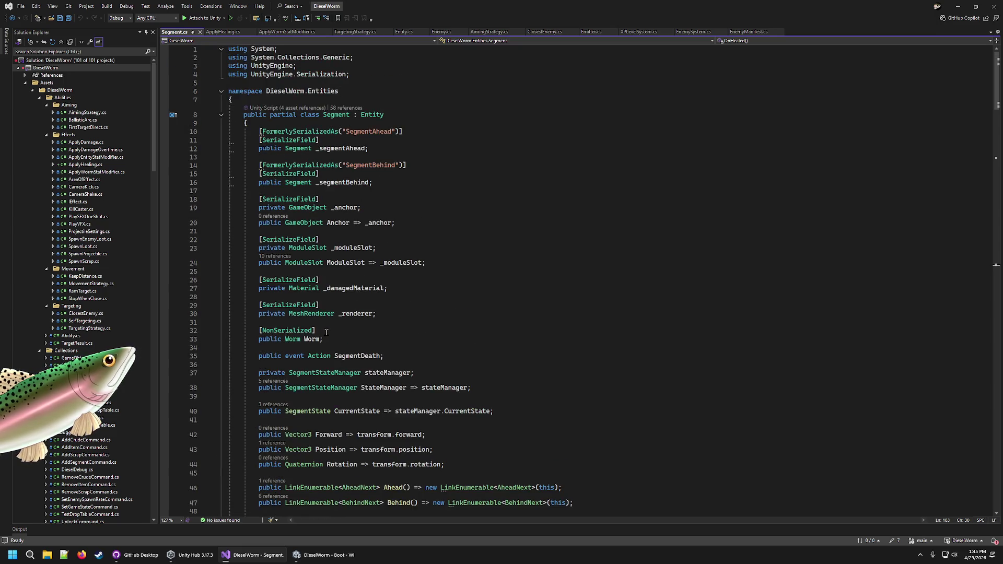
{"action": "scroll", "coordinate": [326, 333], "scroll_direction": "down", "scroll_amount": 17}
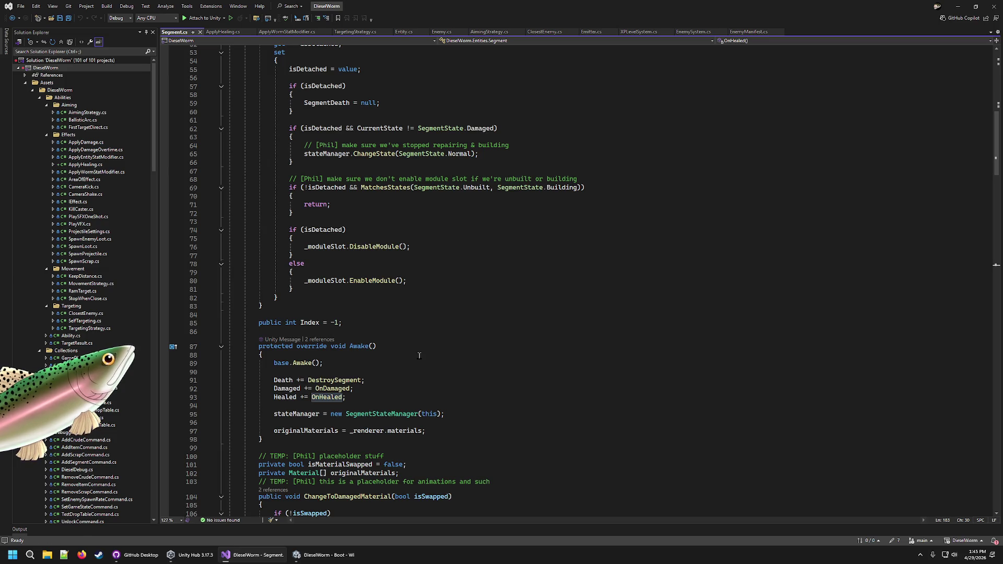
{"action": "left_click", "coordinate": [311, 397]}
{"action": "scroll", "coordinate": [475, 398], "scroll_direction": "up", "scroll_amount": 5}
{"action": "scroll", "coordinate": [473, 399], "scroll_direction": "up", "scroll_amount": 12}
{"action": "scroll", "coordinate": [462, 400], "scroll_direction": "down", "scroll_amount": 20}
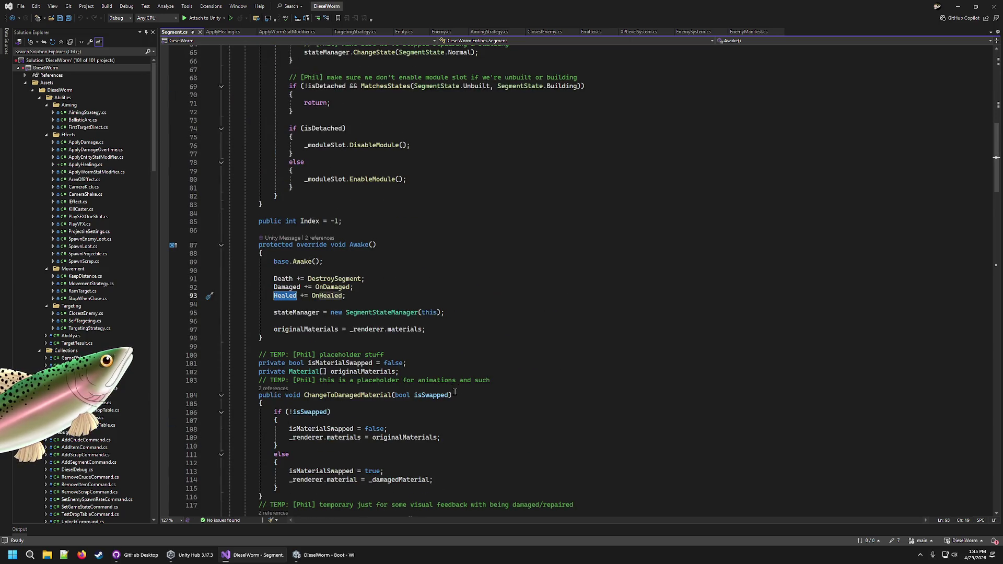
{"action": "scroll", "coordinate": [444, 394], "scroll_direction": "down", "scroll_amount": 7}
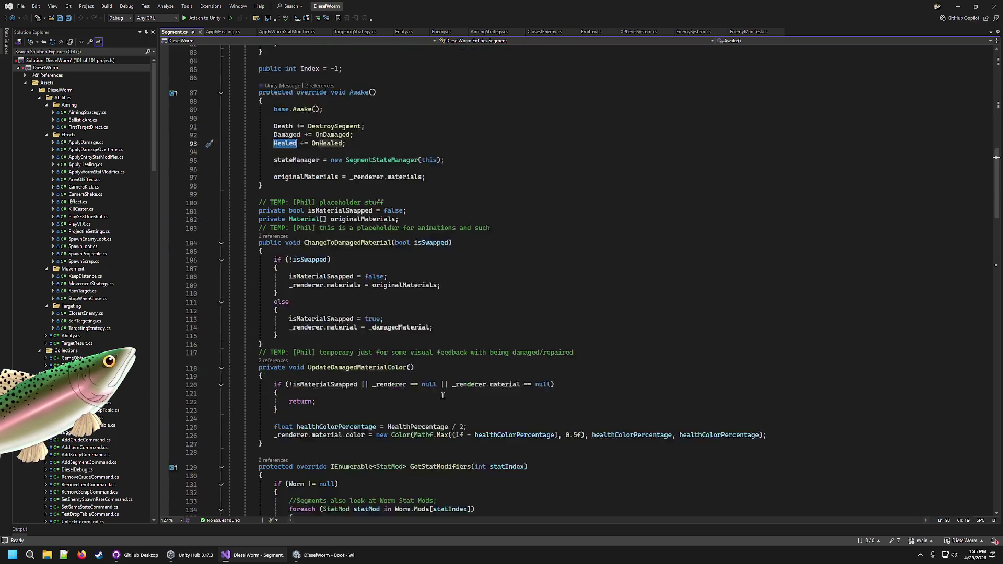
{"action": "scroll", "coordinate": [437, 393], "scroll_direction": "up", "scroll_amount": 20}
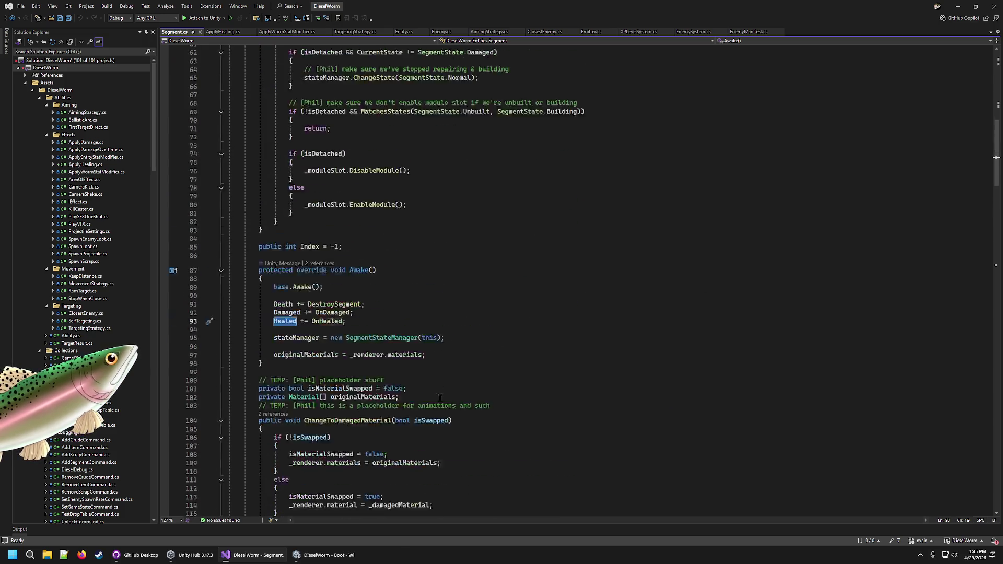
{"action": "scroll", "coordinate": [437, 398], "scroll_direction": "up", "scroll_amount": 1}
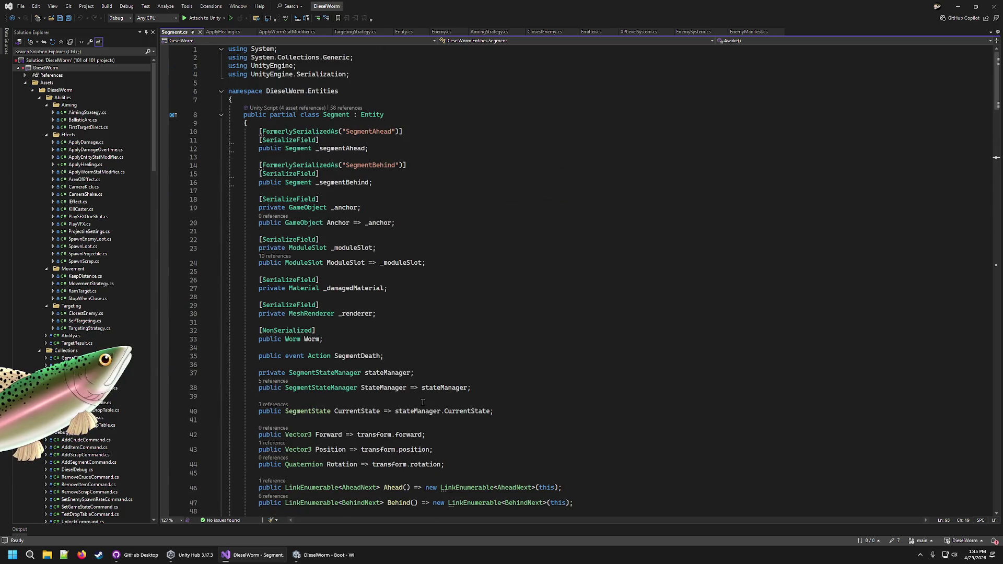
{"action": "scroll", "coordinate": [480, 388], "scroll_direction": "down", "scroll_amount": 17}
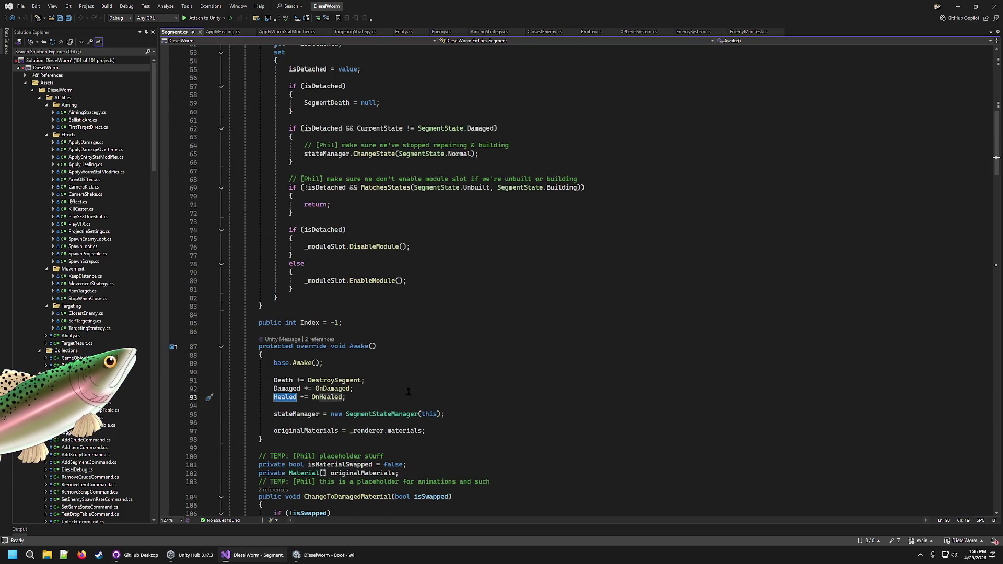
{"action": "scroll", "coordinate": [327, 384], "scroll_direction": "down", "scroll_amount": 20}
{"action": "scroll", "coordinate": [327, 384], "scroll_direction": "down", "scroll_amount": 10}
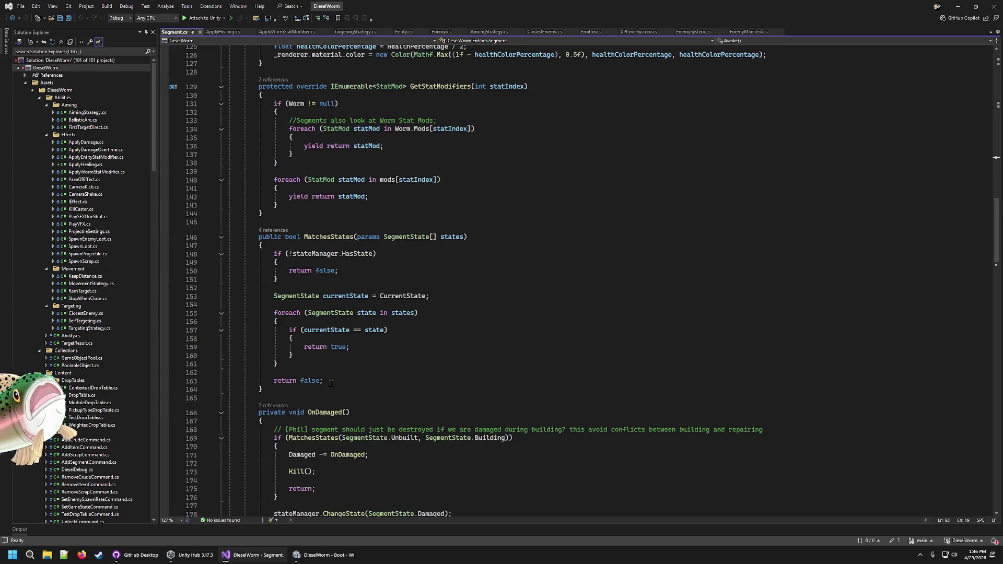
{"action": "double_click", "coordinate": [329, 377]}
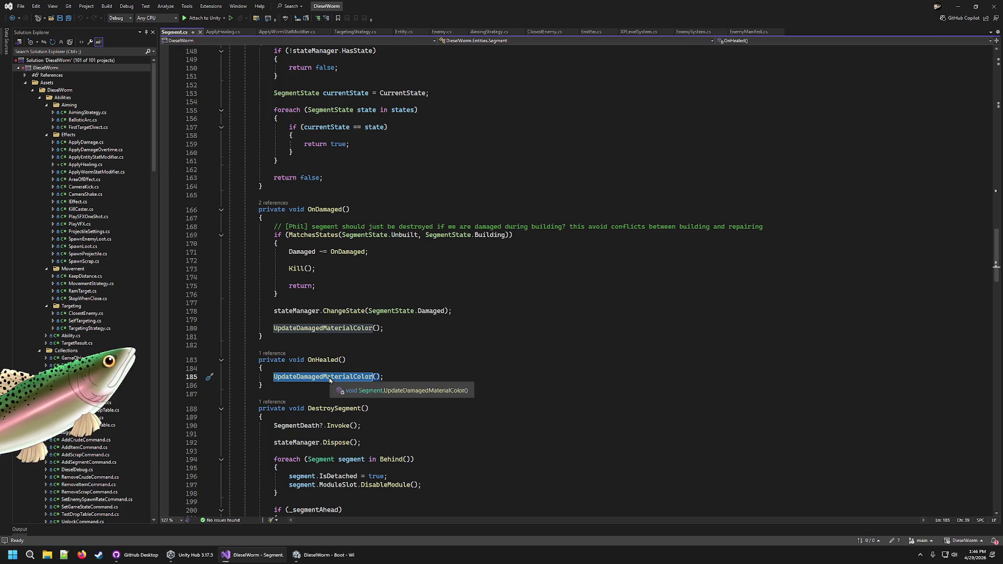
{"action": "scroll", "coordinate": [238, 129], "scroll_direction": "up", "scroll_amount": 7}
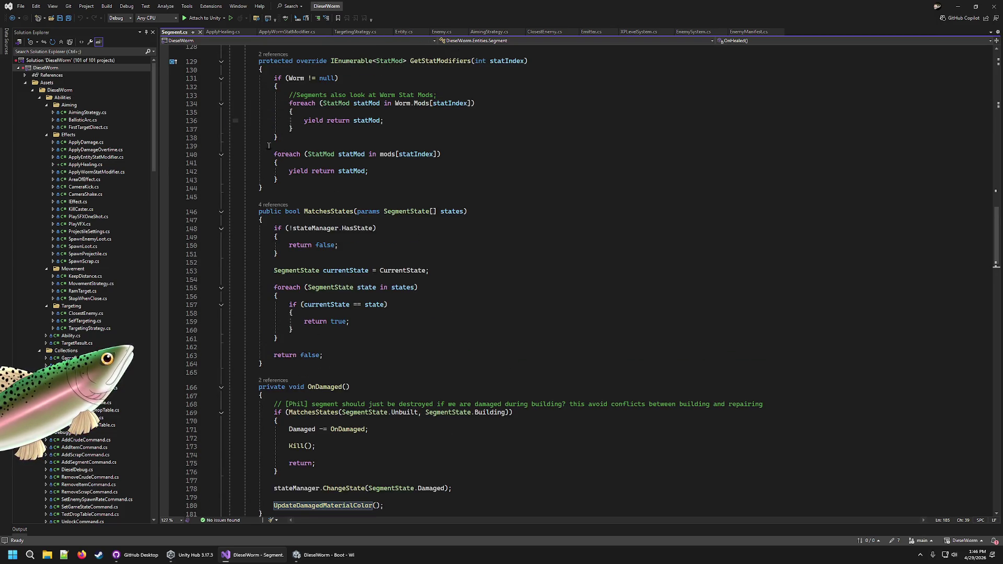
{"action": "scroll", "coordinate": [260, 142], "scroll_direction": "up", "scroll_amount": 6}
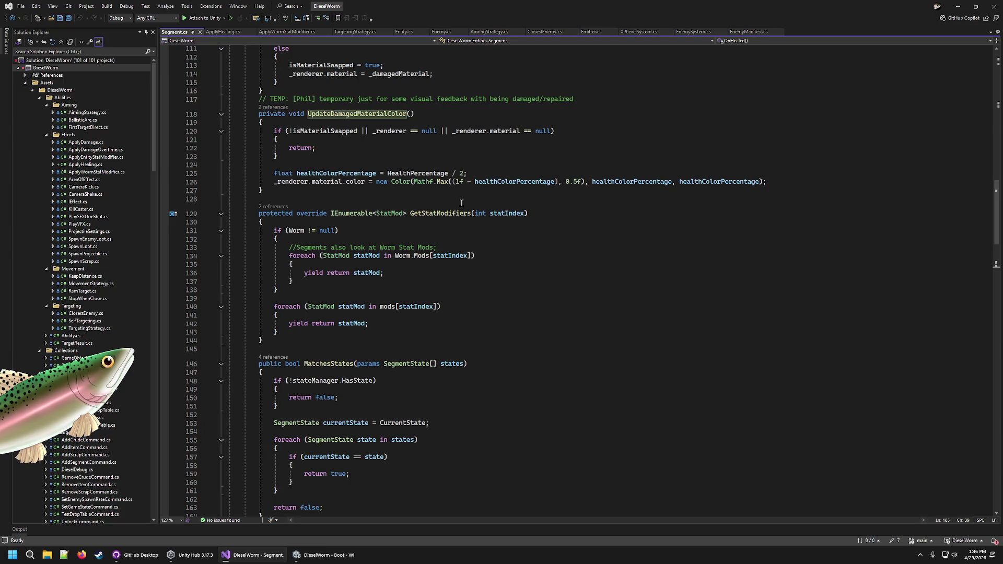
{"action": "scroll", "coordinate": [457, 199], "scroll_direction": "up", "scroll_amount": 11}
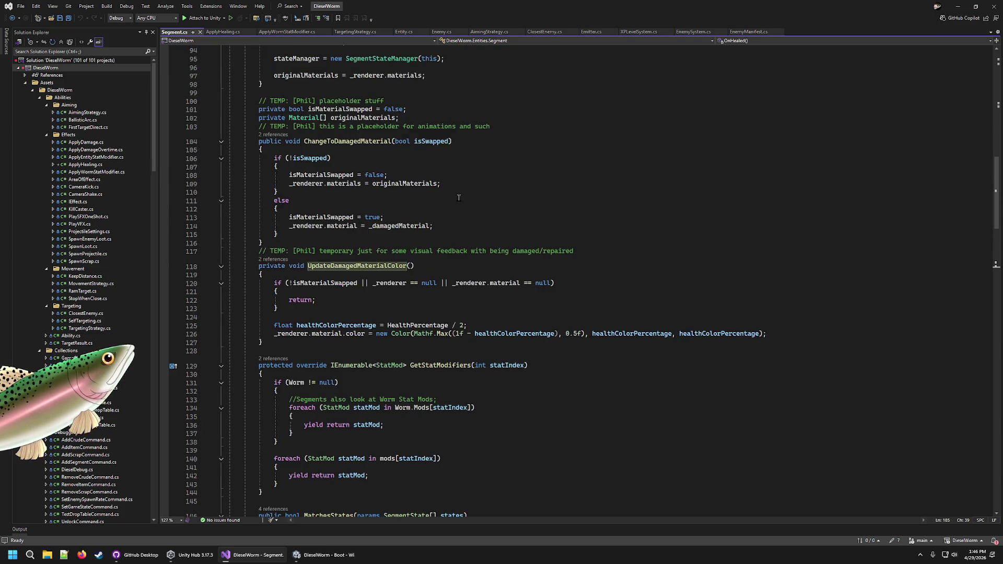
{"action": "scroll", "coordinate": [445, 194], "scroll_direction": "up", "scroll_amount": 6}
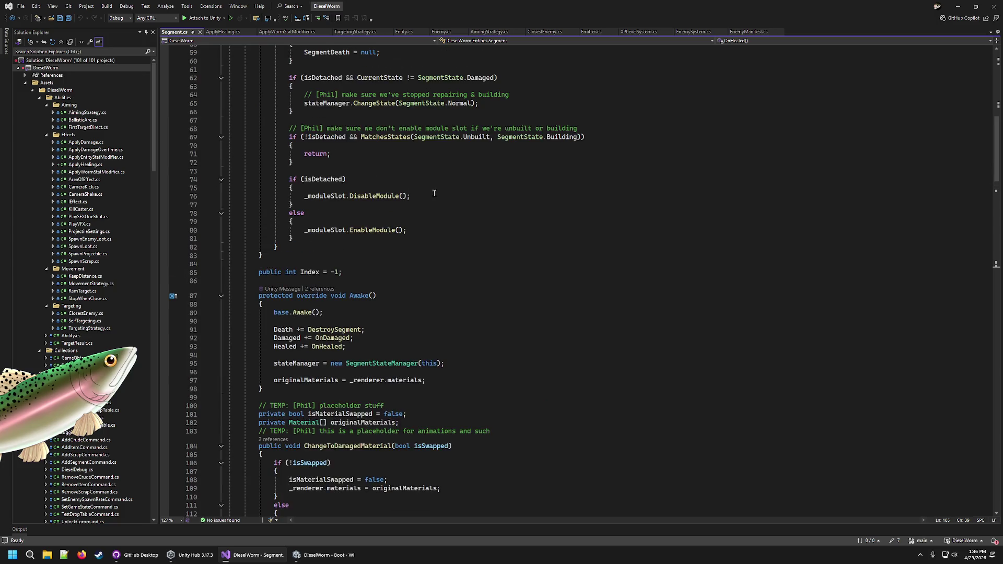
{"action": "scroll", "coordinate": [112, 385], "scroll_direction": "down", "scroll_amount": 20}
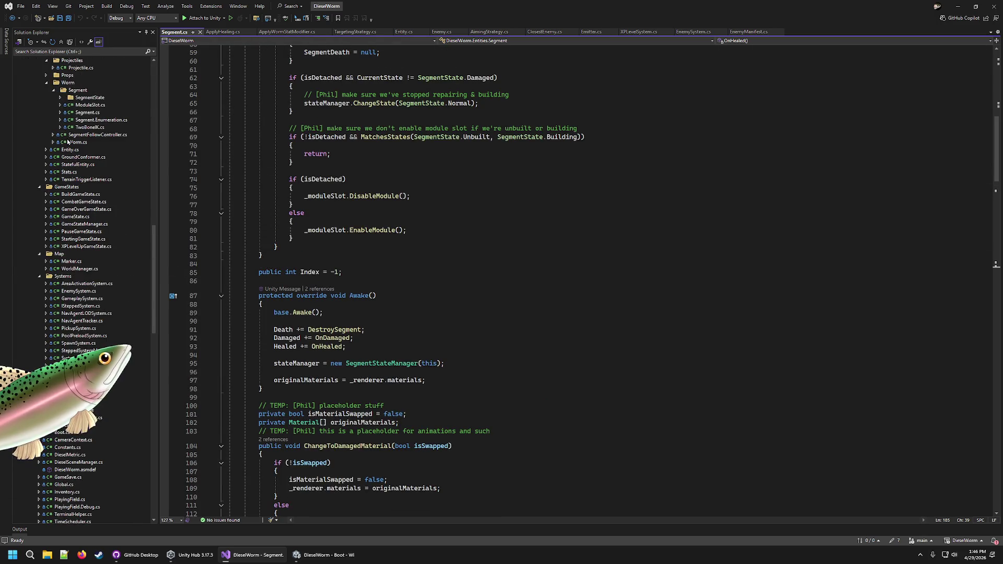
Read through Worm.cs, then expand SegmentState and open SegmentRepairingState.cs.
{"action": "left_click", "coordinate": [78, 142]}
{"action": "scroll", "coordinate": [433, 335], "scroll_direction": "down", "scroll_amount": 5}
{"action": "scroll", "coordinate": [433, 335], "scroll_direction": "down", "scroll_amount": 11}
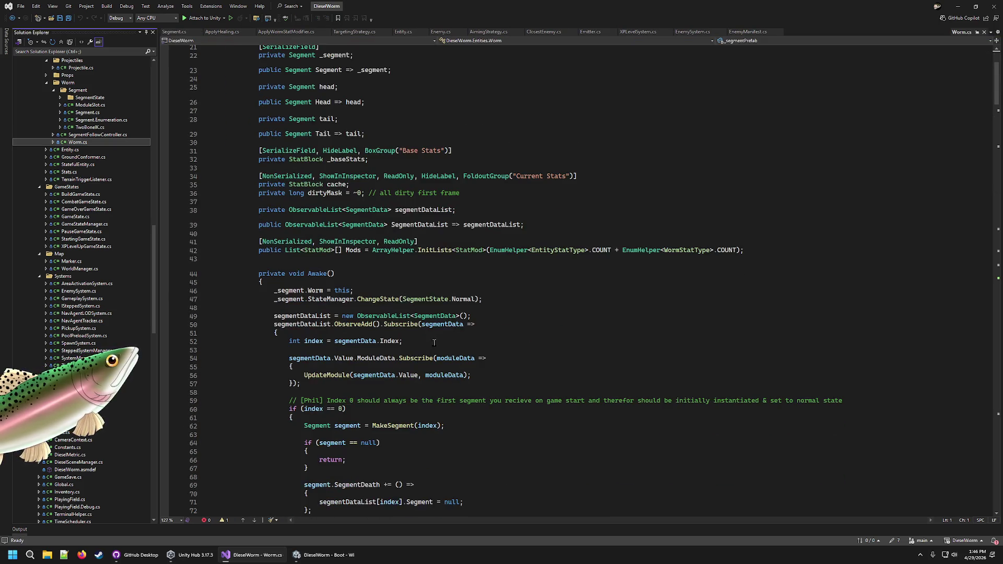
{"action": "scroll", "coordinate": [363, 314], "scroll_direction": "down", "scroll_amount": 20}
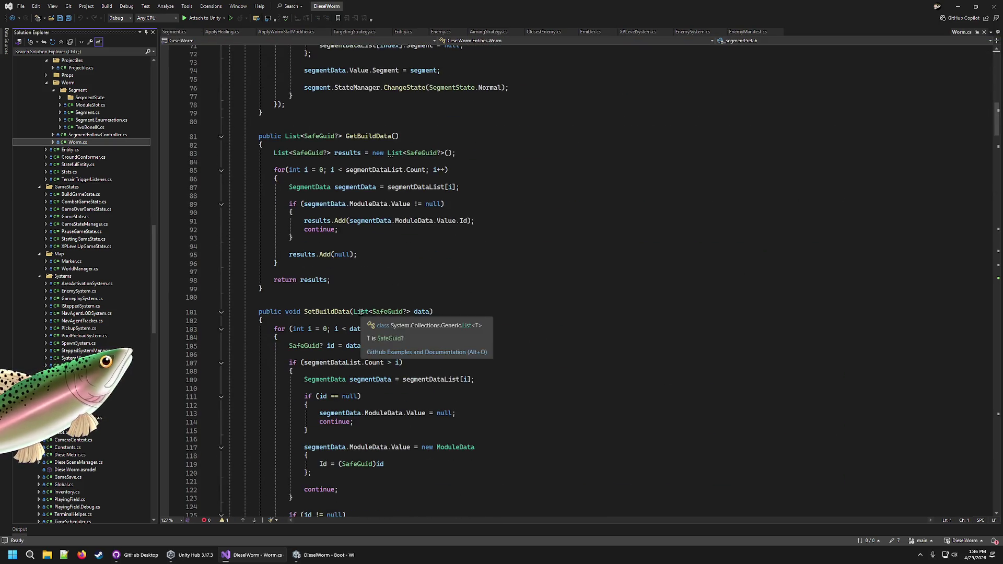
{"action": "scroll", "coordinate": [360, 335], "scroll_direction": "down", "scroll_amount": 8}
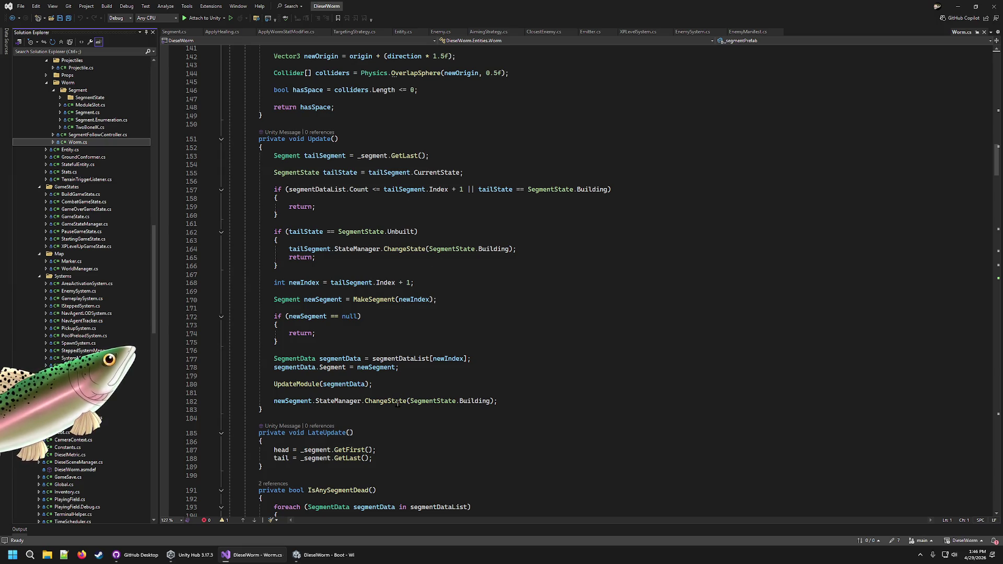
{"action": "scroll", "coordinate": [384, 376], "scroll_direction": "down", "scroll_amount": 4}
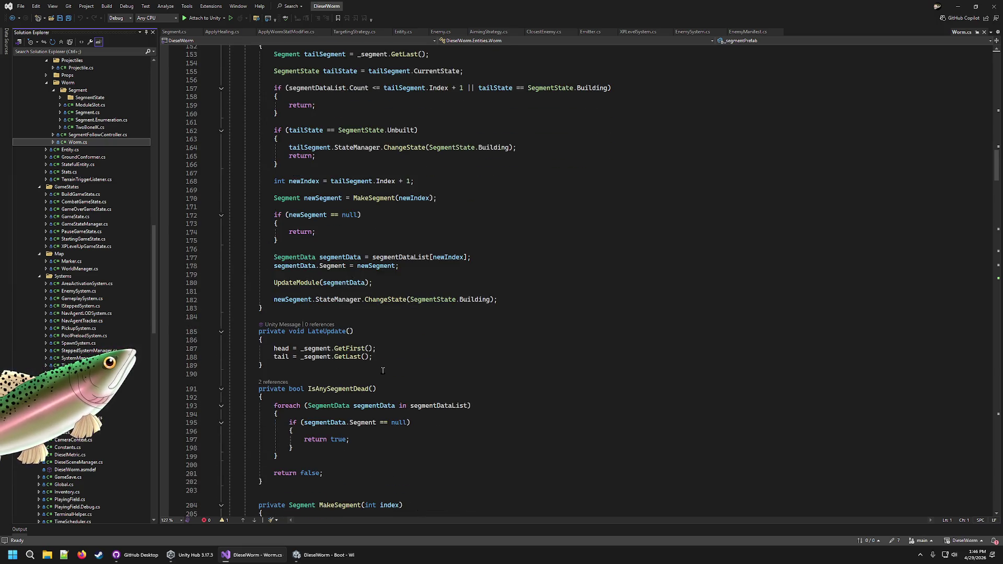
{"action": "scroll", "coordinate": [383, 370], "scroll_direction": "down", "scroll_amount": 6}
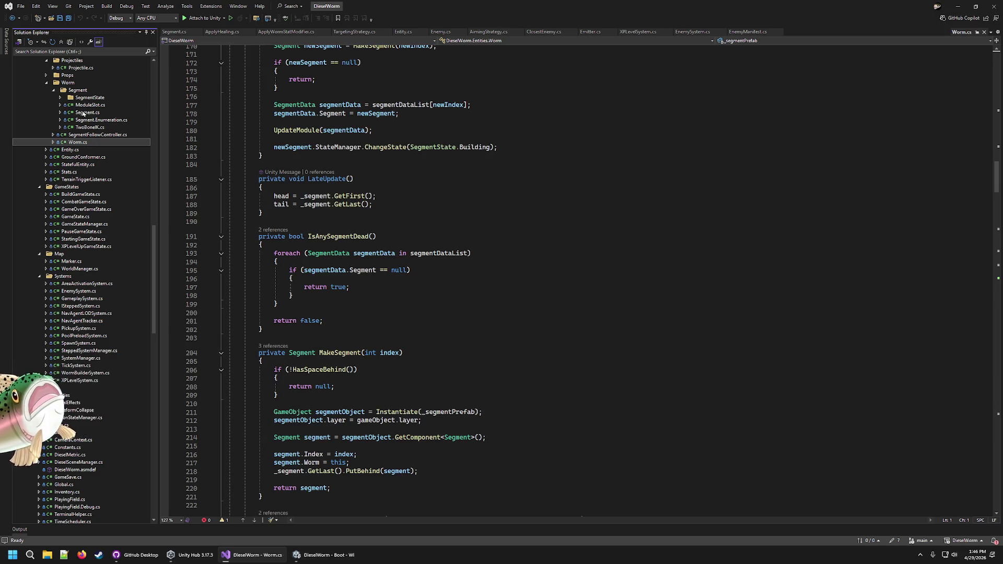
{"action": "left_click", "coordinate": [63, 99]}
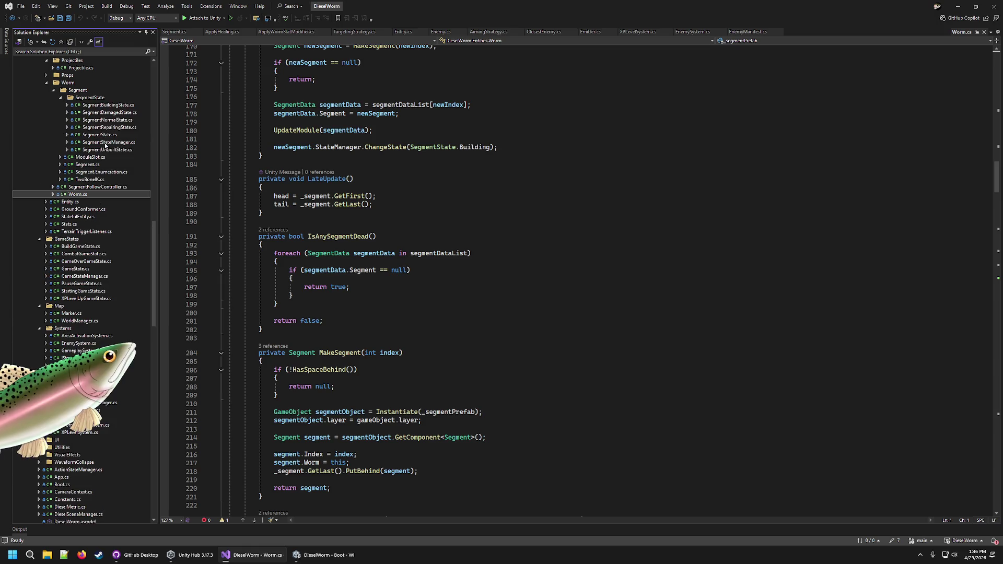
{"action": "left_click", "coordinate": [109, 128]}
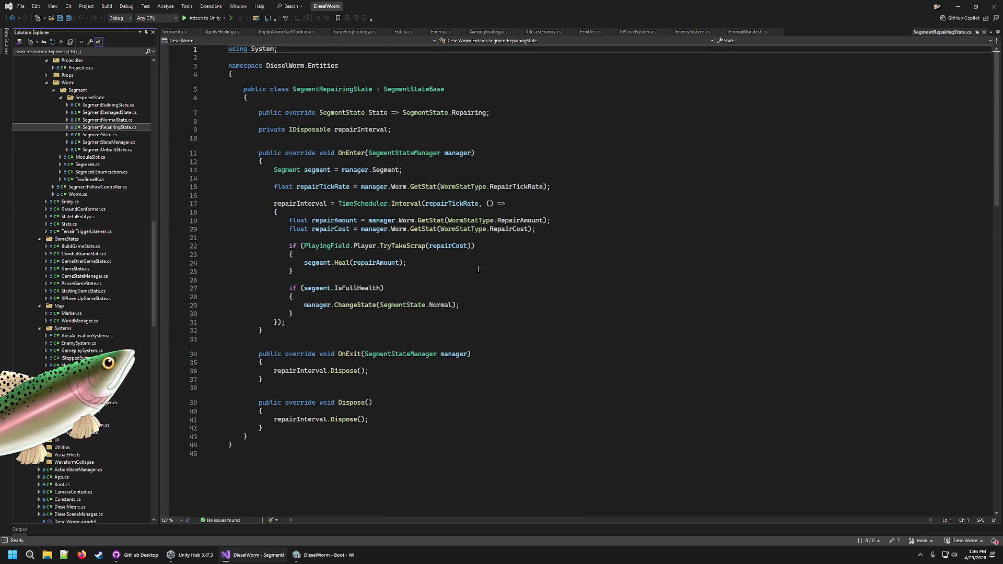
Trace how repairTickRate is read through GetStat and WormStatType, then return to Unity.
{"action": "left_click", "coordinate": [435, 205]}
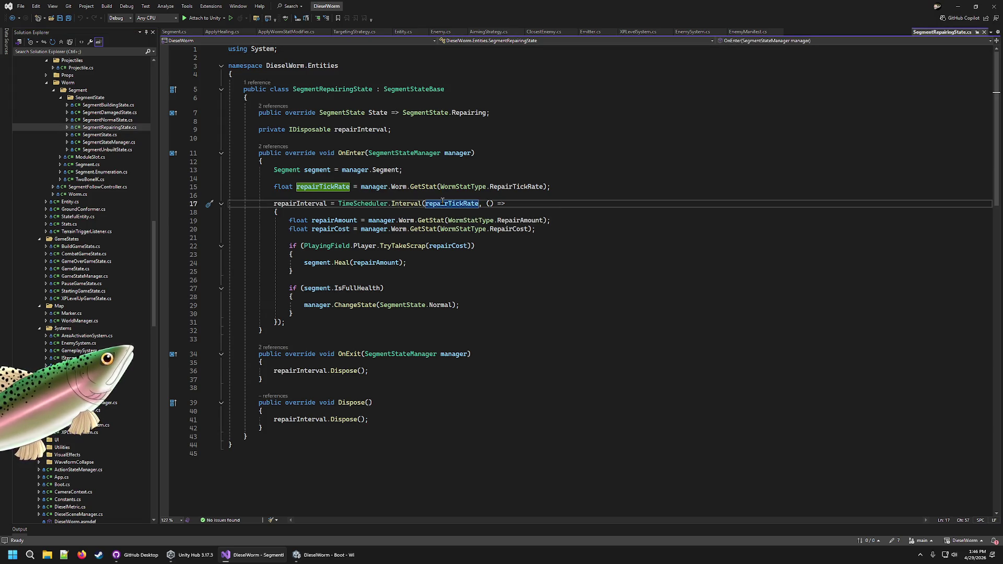
{"action": "left_click", "coordinate": [424, 187]}
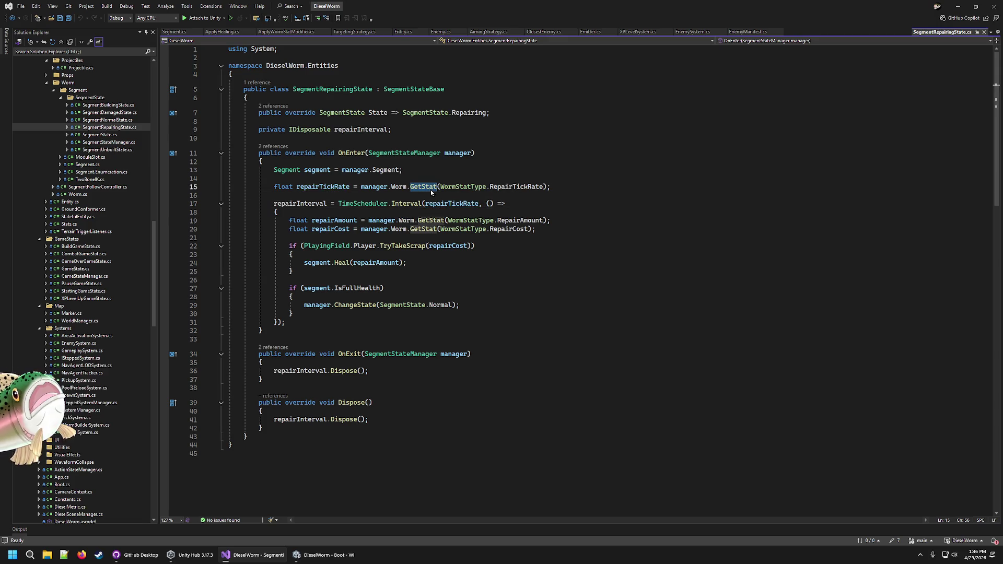
{"action": "double_click", "coordinate": [461, 187]}
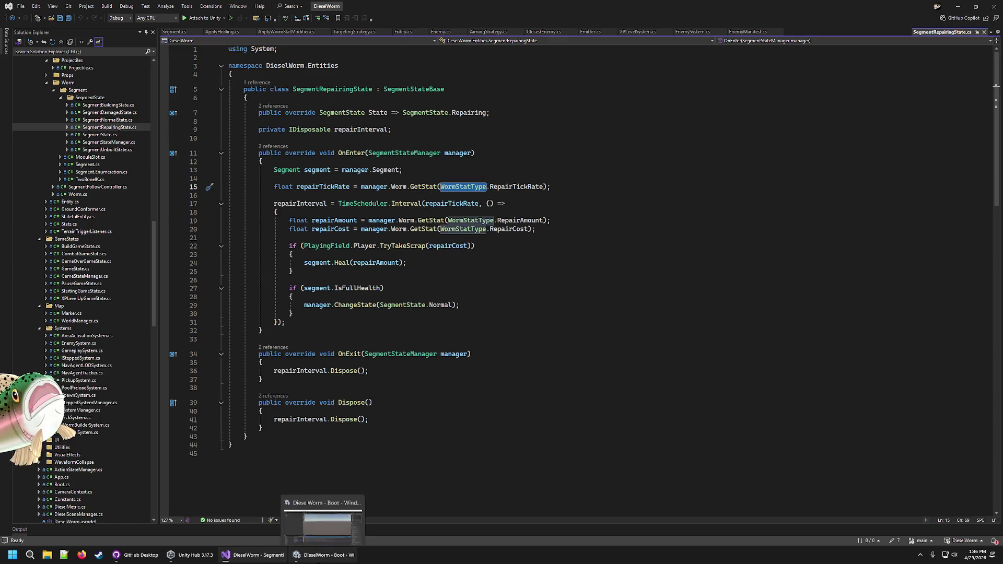
{"action": "left_click", "coordinate": [301, 555]}
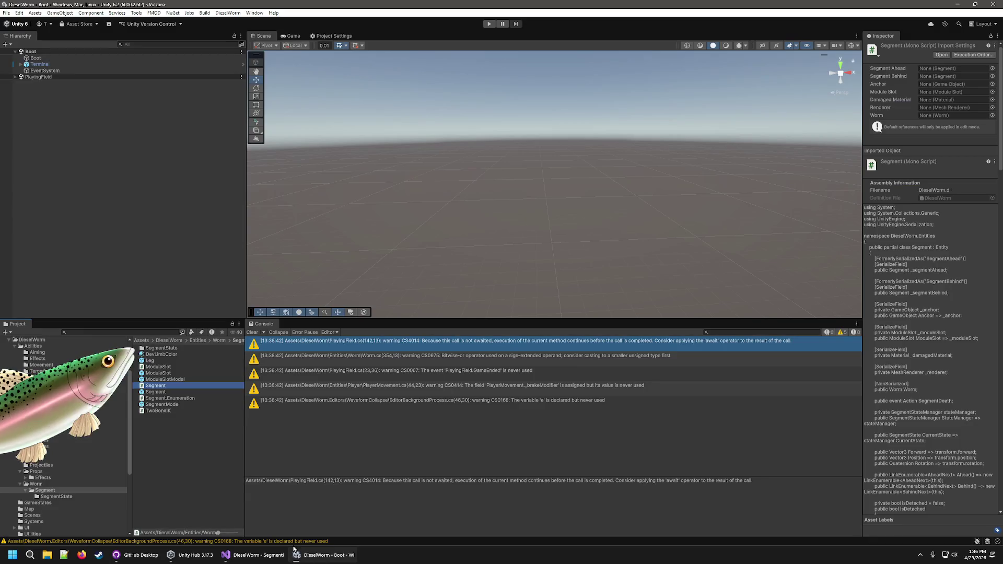
Inspect the Worm script and the Segment prefab in the Player entity folders.
{"action": "left_click", "coordinate": [36, 484]}
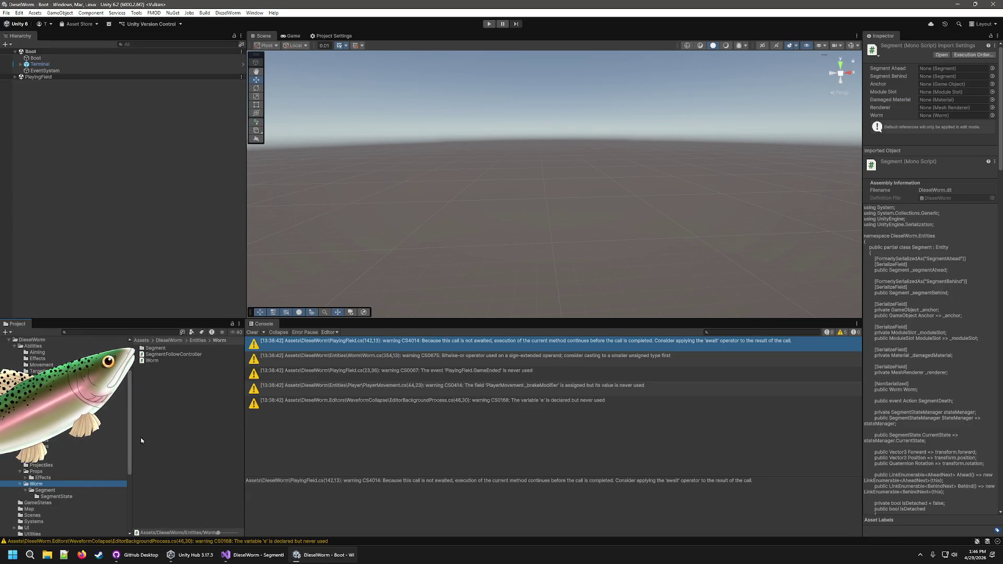
{"action": "left_click", "coordinate": [155, 361]}
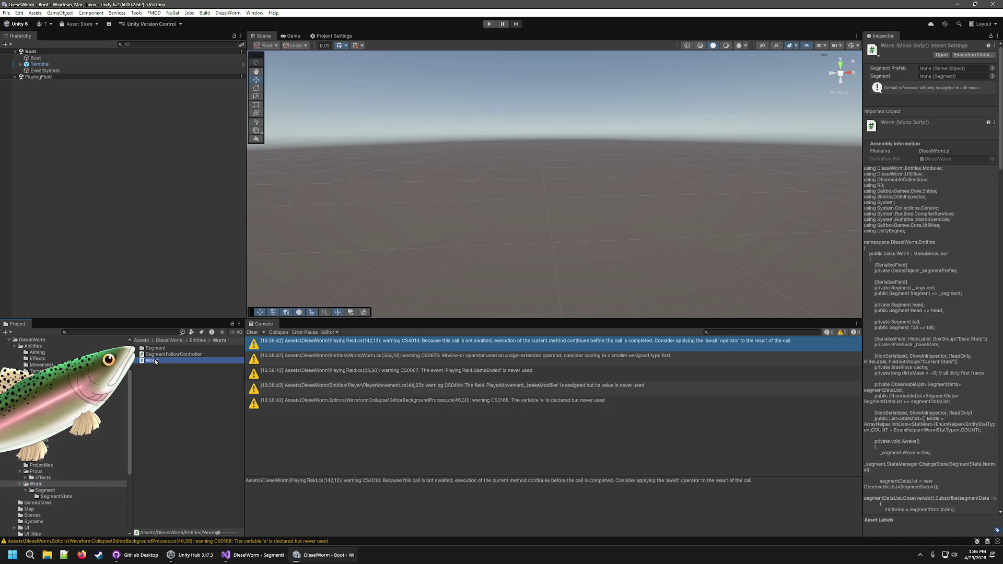
{"action": "left_click", "coordinate": [42, 459]}
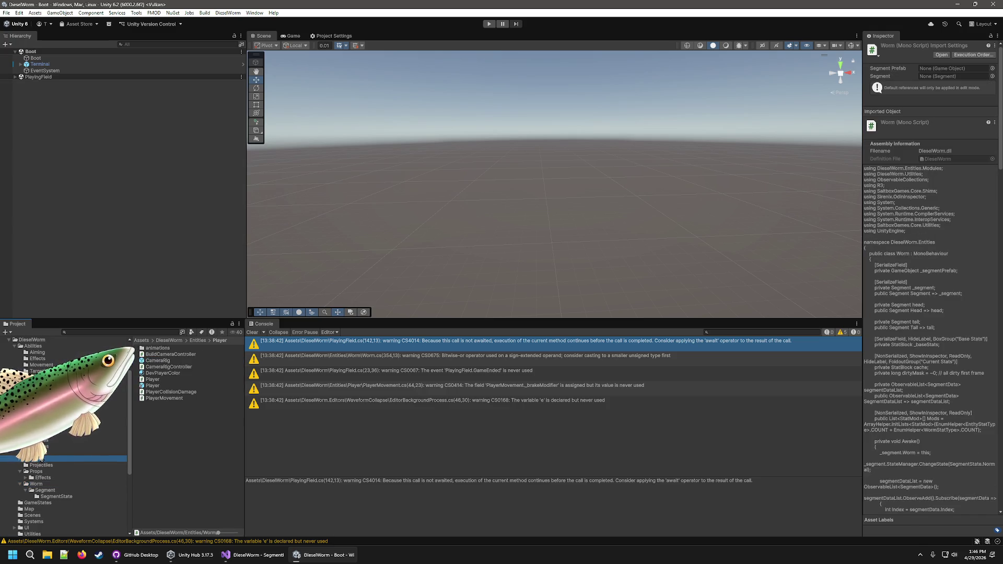
{"action": "left_click", "coordinate": [38, 491]}
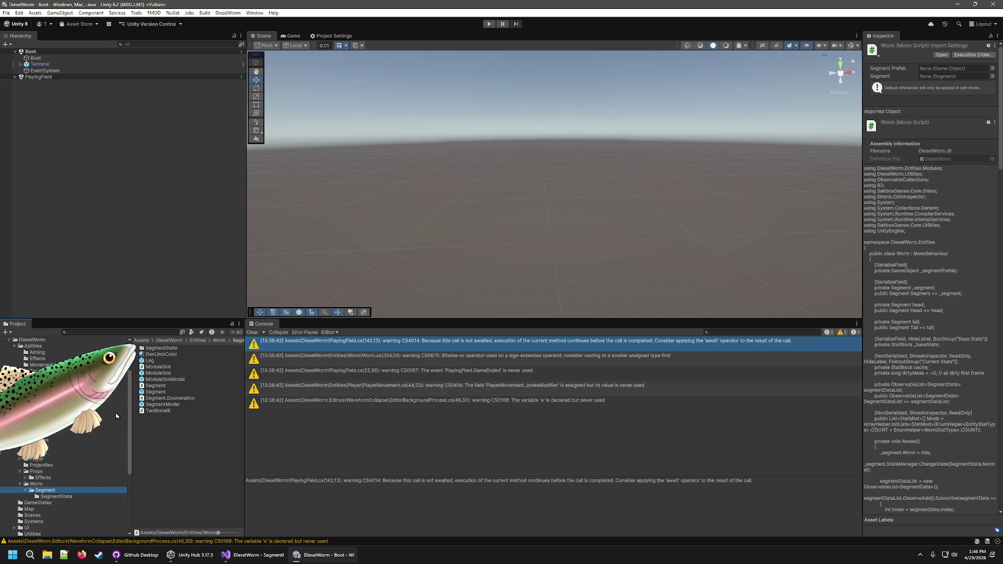
{"action": "left_click", "coordinate": [156, 391]}
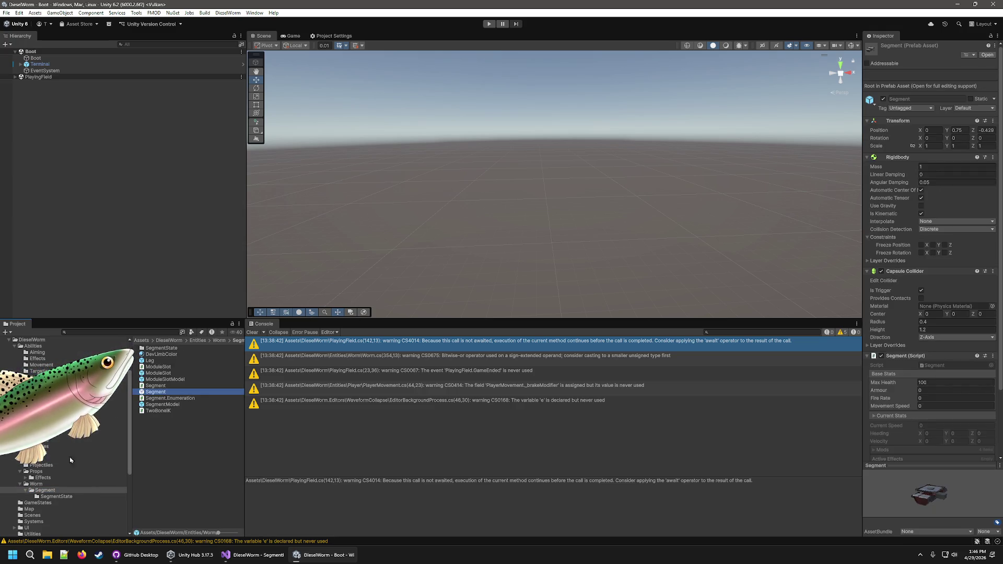
Select the Player prefab and review its Worm stats: Repair Tick Rate 0.25, Repair Amount 0.1, Repair Cost 0.1.
{"action": "left_click", "coordinate": [42, 458]}
{"action": "left_click", "coordinate": [153, 386]}
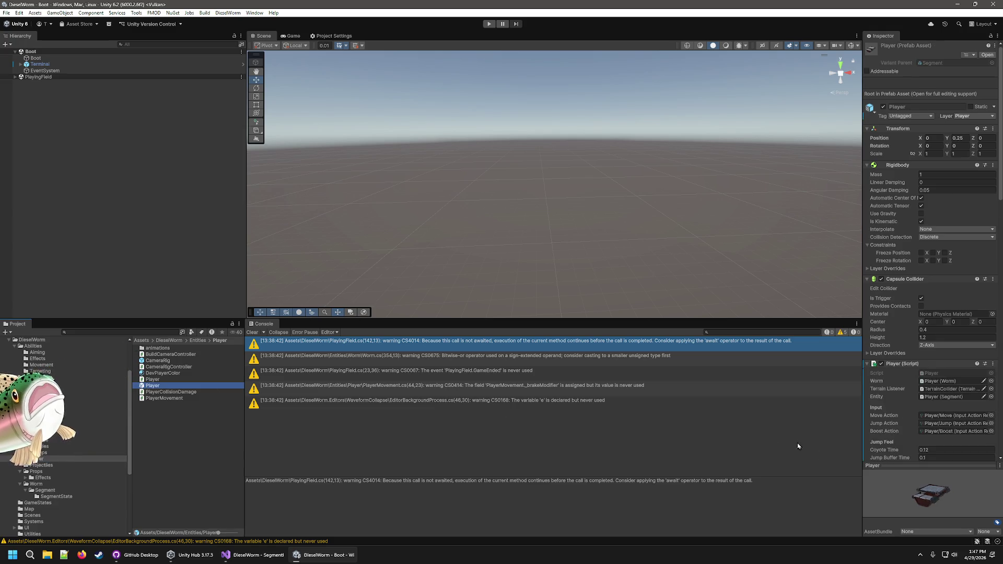
{"action": "scroll", "coordinate": [902, 308], "scroll_direction": "down", "scroll_amount": 15}
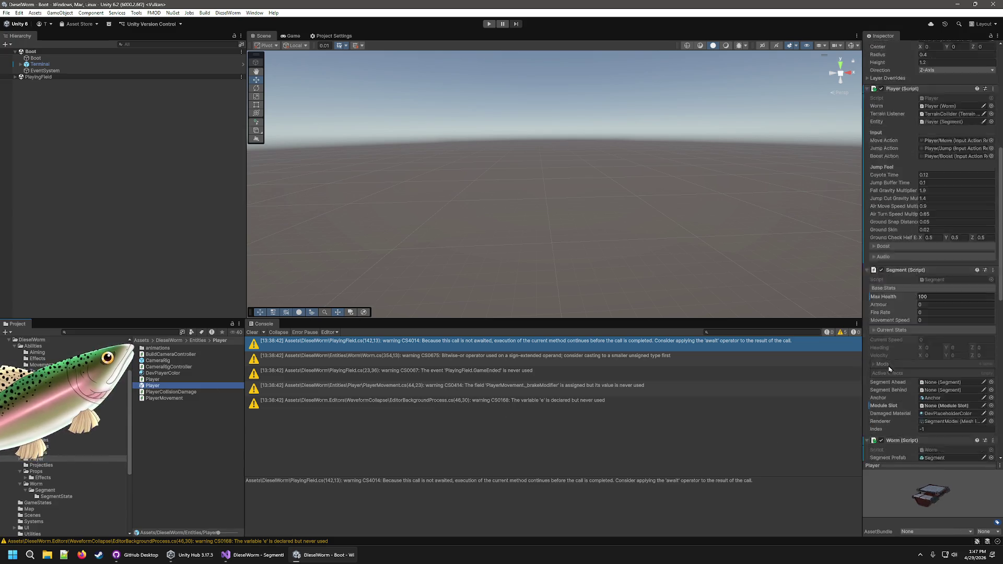
{"action": "scroll", "coordinate": [907, 353], "scroll_direction": "down", "scroll_amount": 5}
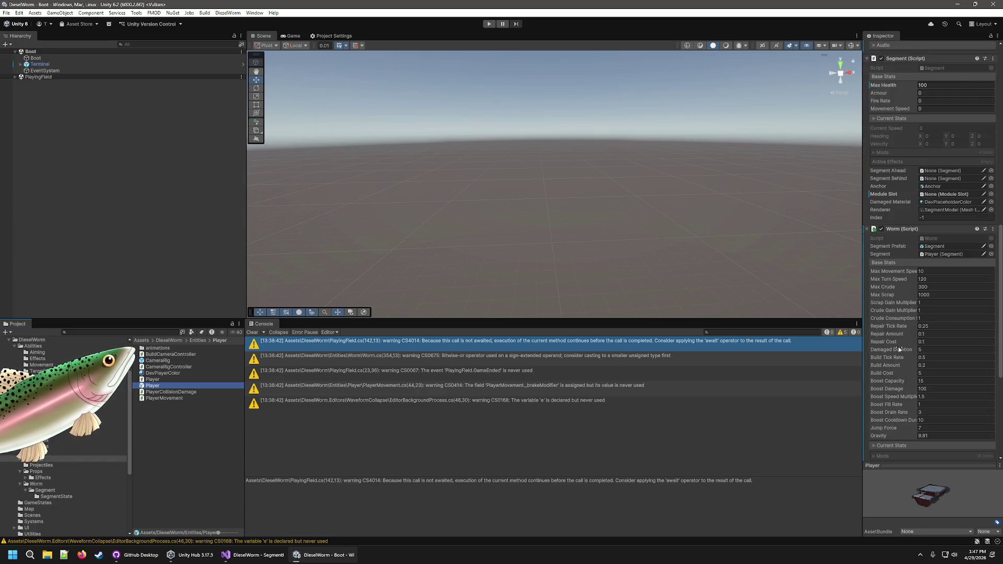
{"action": "scroll", "coordinate": [899, 345], "scroll_direction": "down", "scroll_amount": 6}
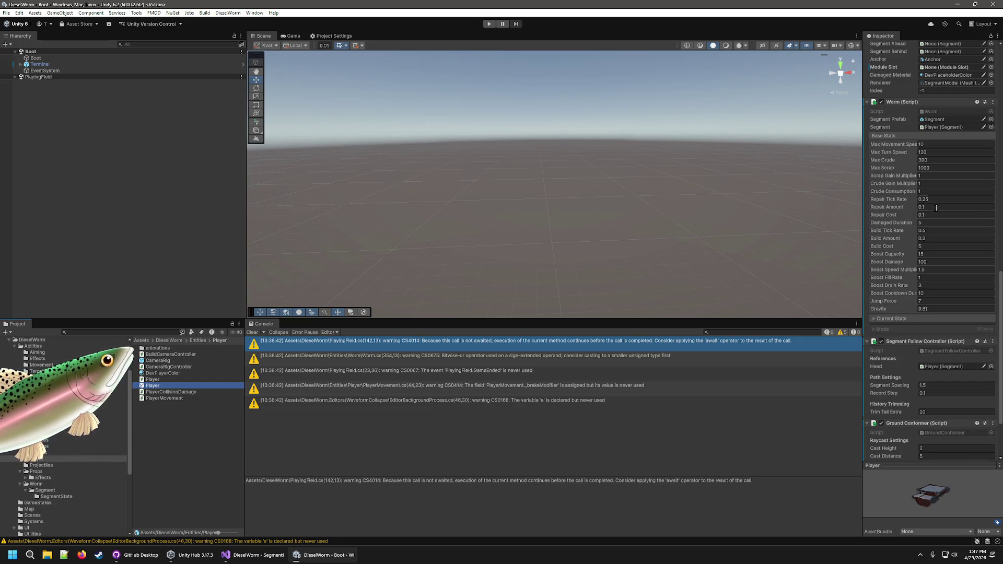
{"action": "left_click", "coordinate": [935, 199]}
{"action": "left_click", "coordinate": [938, 207]}
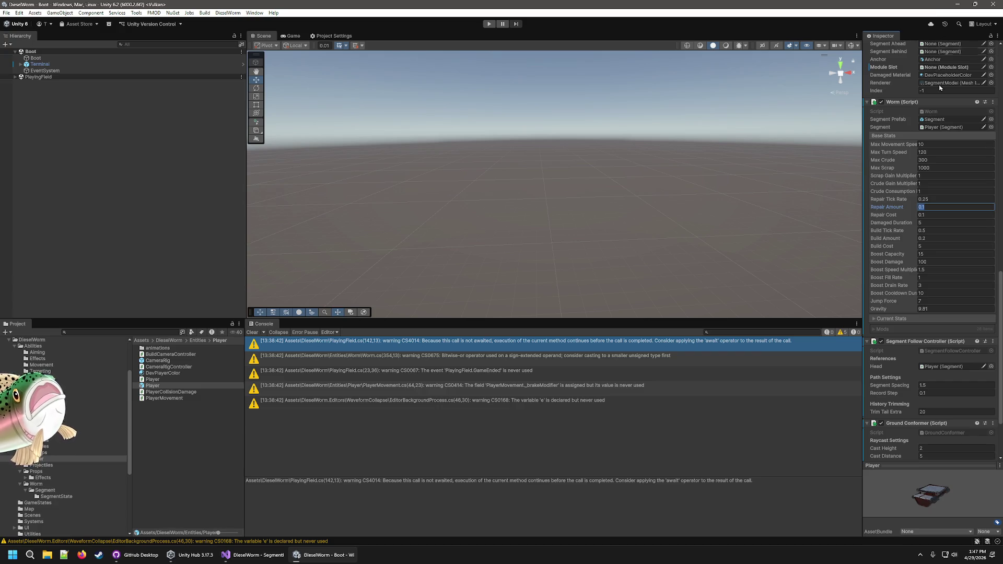
{"action": "left_click", "coordinate": [936, 200]}
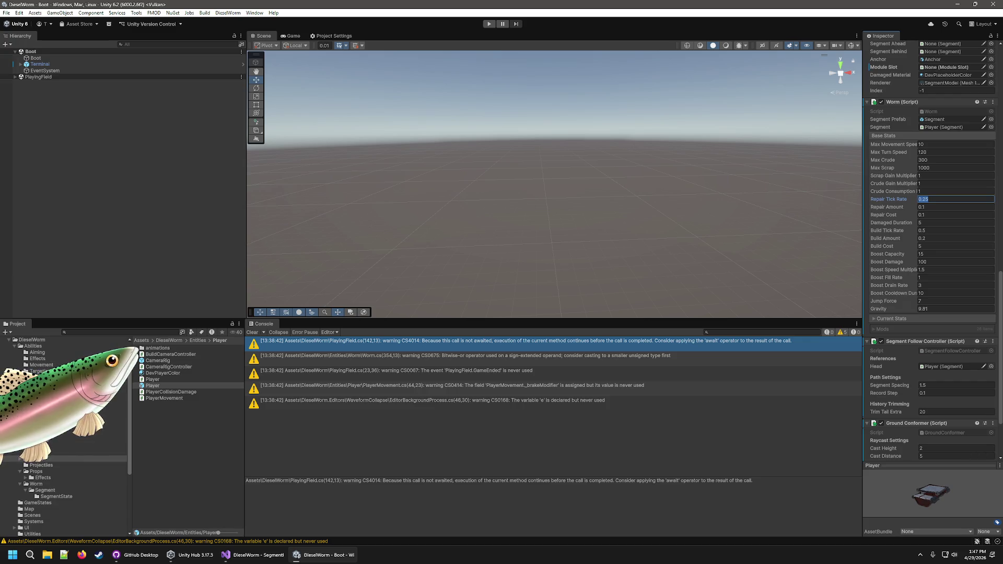
{"action": "scroll", "coordinate": [63, 434], "scroll_direction": "up", "scroll_amount": 3}
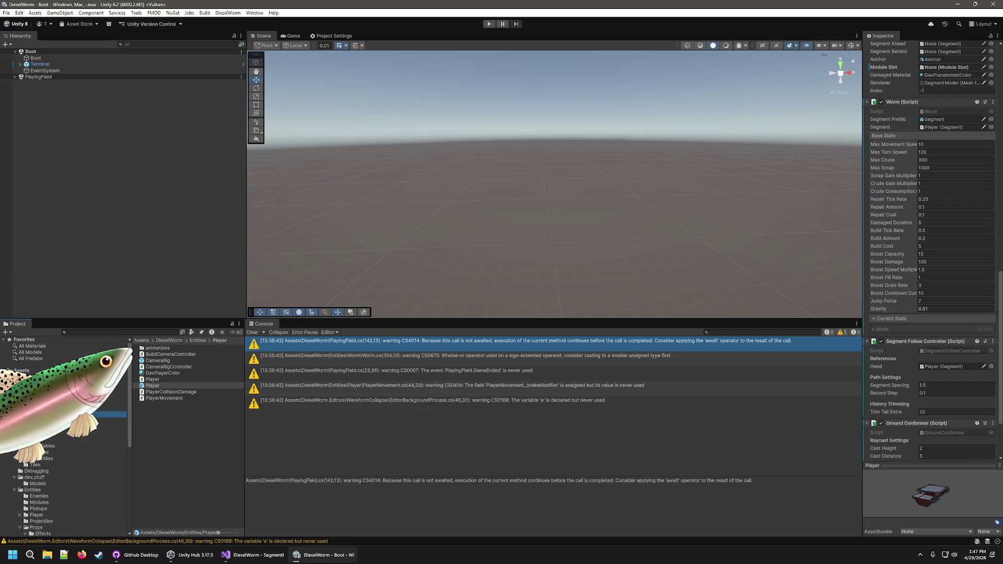
{"action": "left_click", "coordinate": [45, 453]}
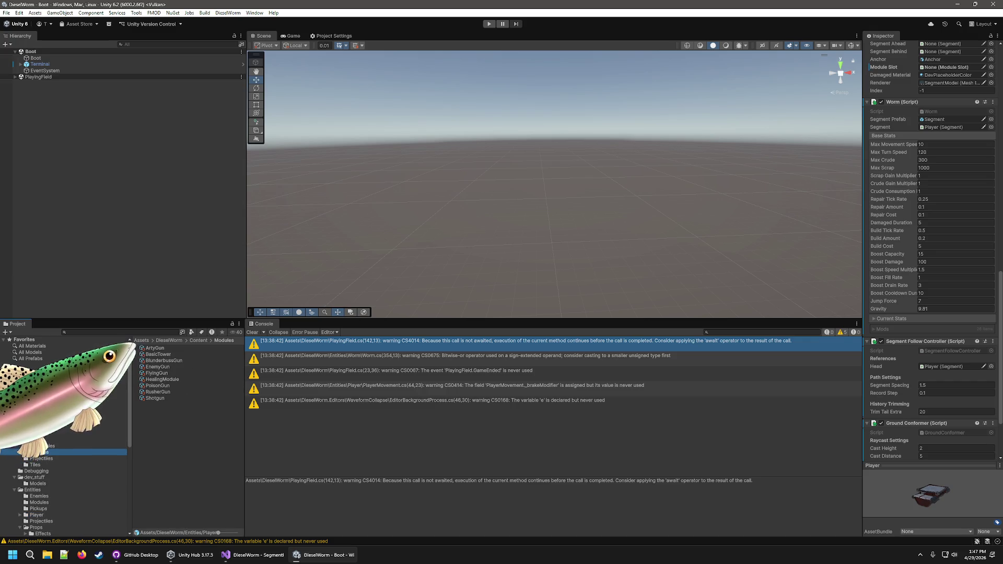
Browse the Effects and Movement ability folders, then select HealingModule in Content > Modules.
{"action": "left_click", "coordinate": [47, 415]}
{"action": "left_click", "coordinate": [47, 421]}
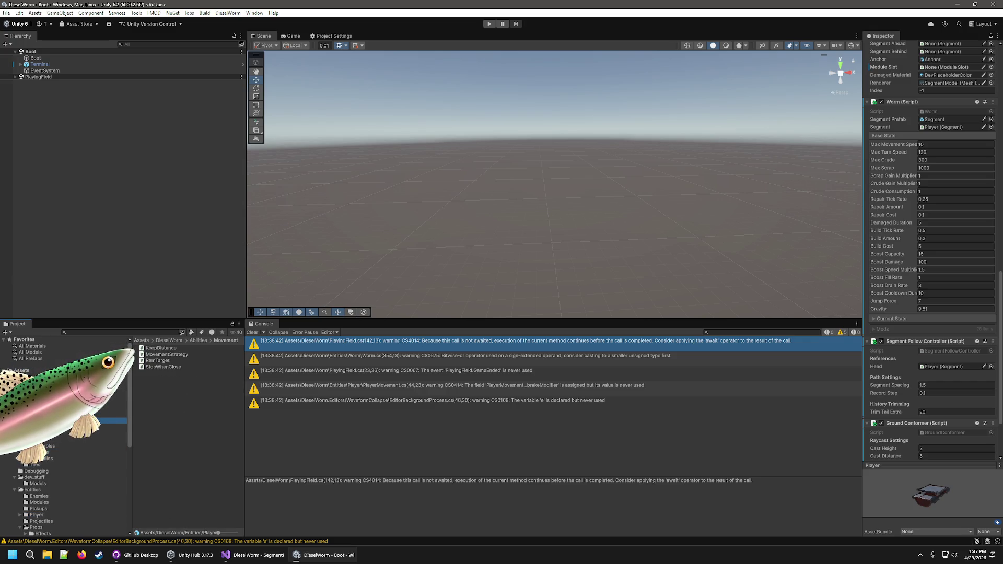
{"action": "left_click", "coordinate": [44, 452]}
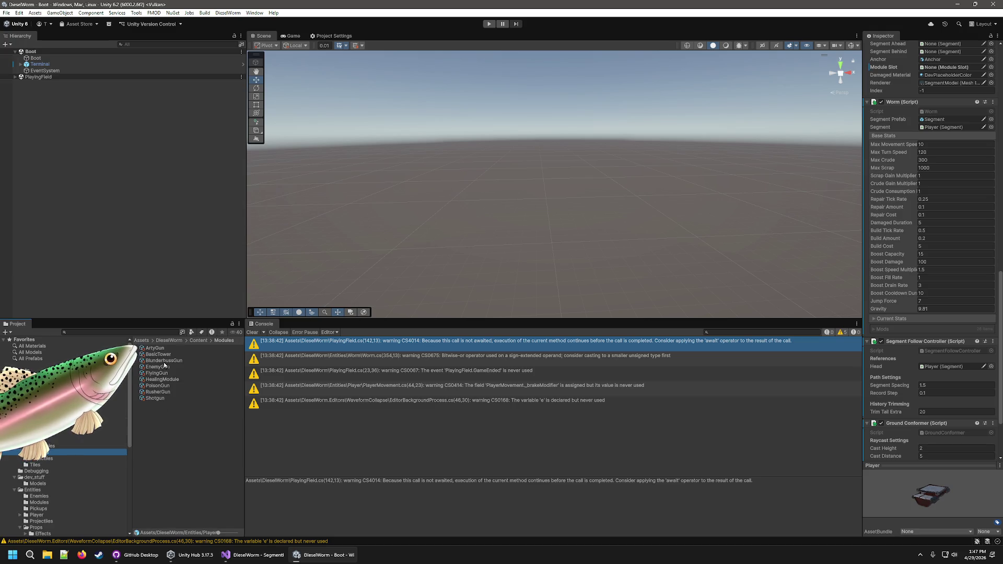
{"action": "left_click", "coordinate": [159, 380]}
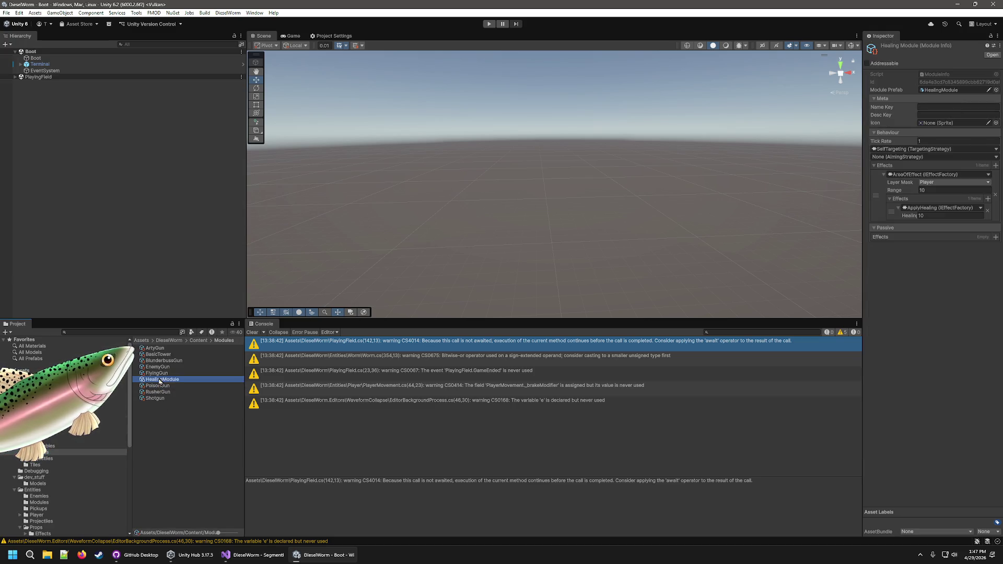
Leave the AreaOfEffect Range at 10 and bring up the nested effect-type picker.
{"action": "left_click", "coordinate": [941, 191]}
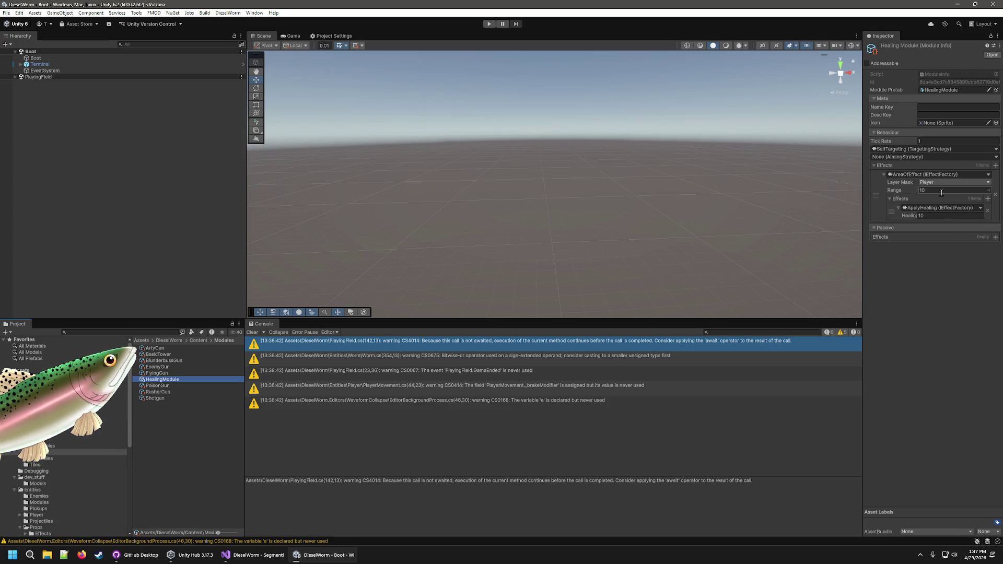
{"action": "left_click", "coordinate": [912, 318]}
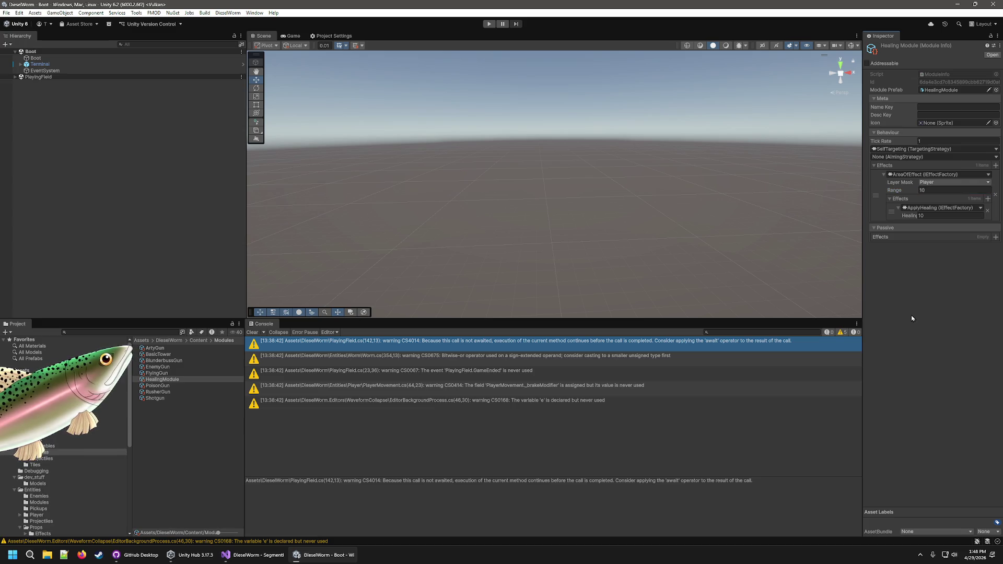
{"action": "left_click", "coordinate": [981, 208]}
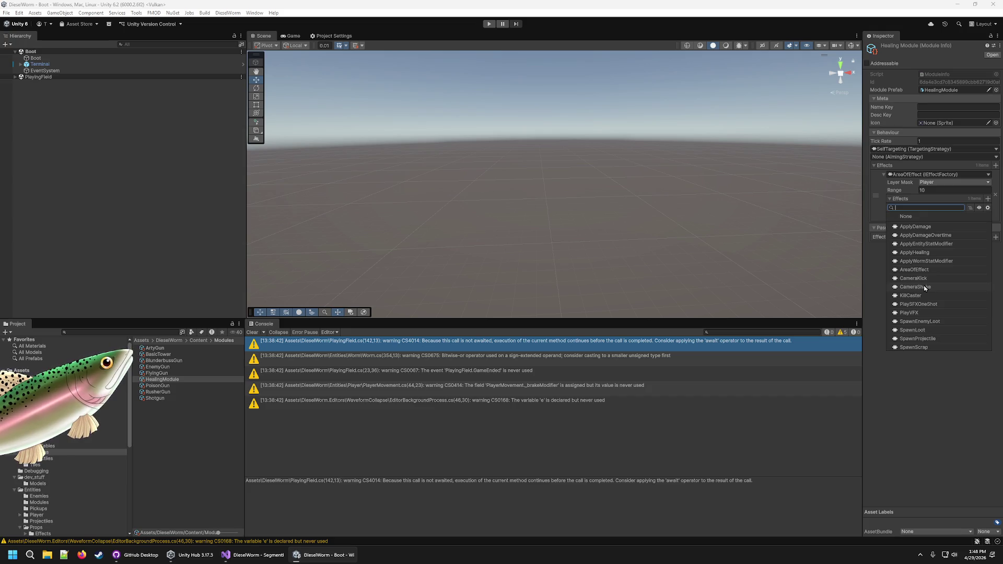
Add PlayVFX and PlaySFXOneShot effects to the AreaOfEffect's nested Effects list.
{"action": "left_click", "coordinate": [916, 313]}
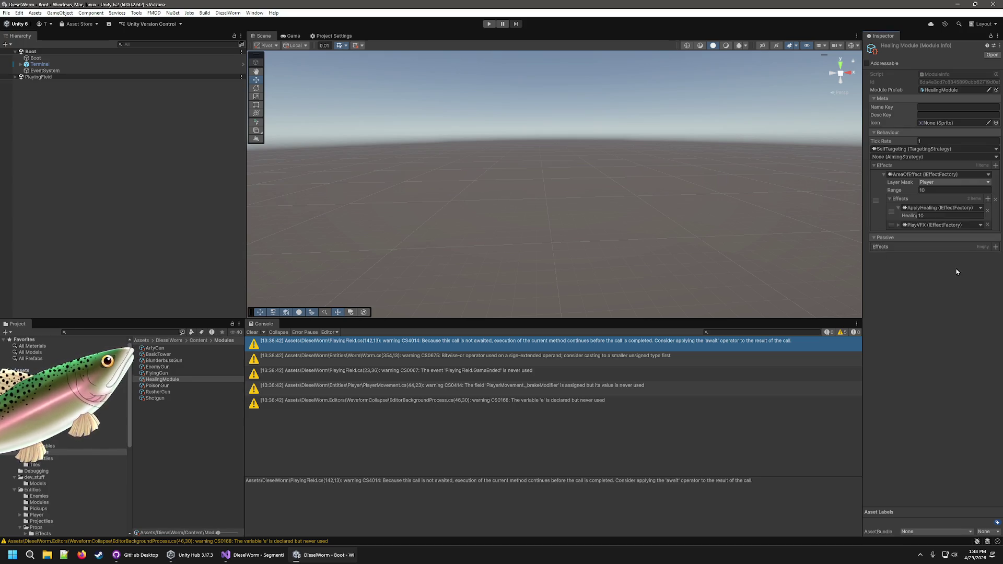
{"action": "left_click", "coordinate": [899, 225]}
{"action": "left_click", "coordinate": [899, 225]}
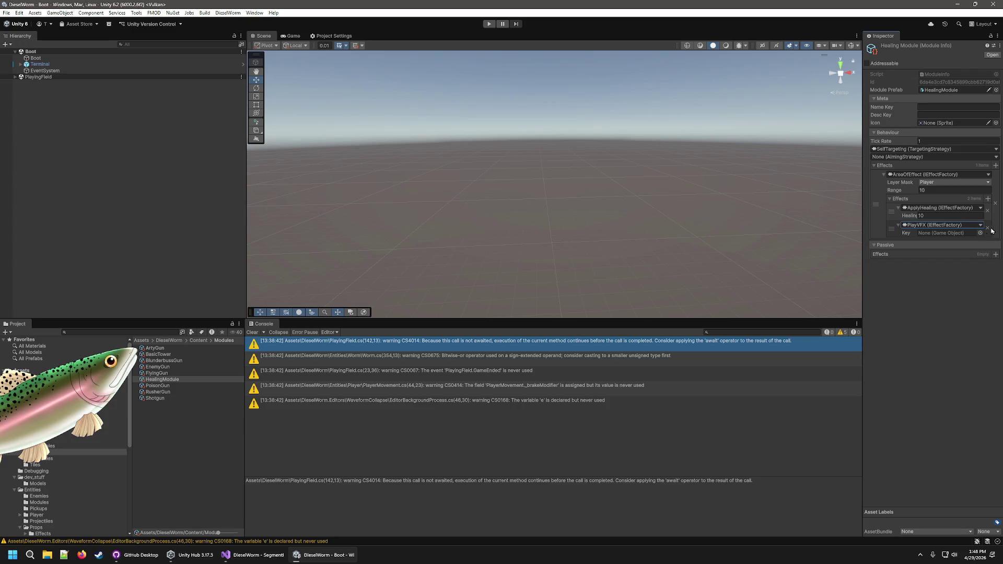
{"action": "left_click", "coordinate": [987, 199]}
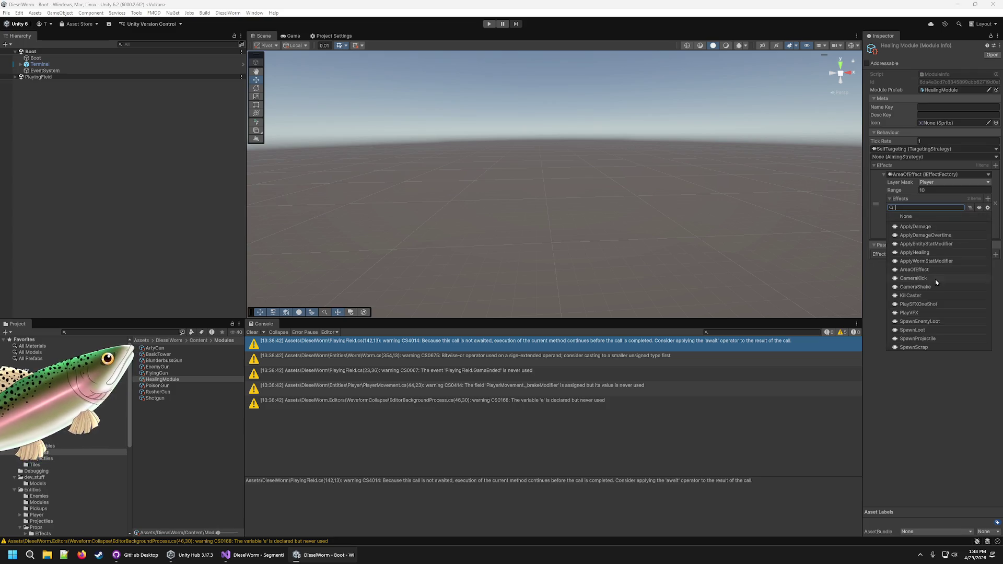
{"action": "left_click", "coordinate": [921, 306]}
{"action": "left_click", "coordinate": [896, 242]}
Set the PlaySFXOneShot Sound to event:/SFX/UI/ButtonClick.
{"action": "left_click", "coordinate": [959, 250]}
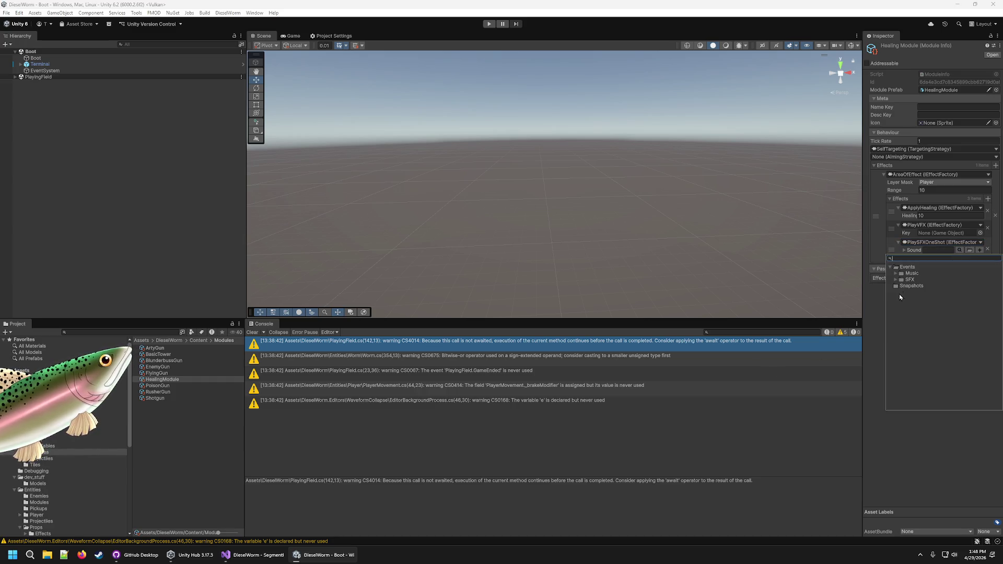
{"action": "left_click", "coordinate": [896, 280]}
{"action": "left_click", "coordinate": [901, 298]}
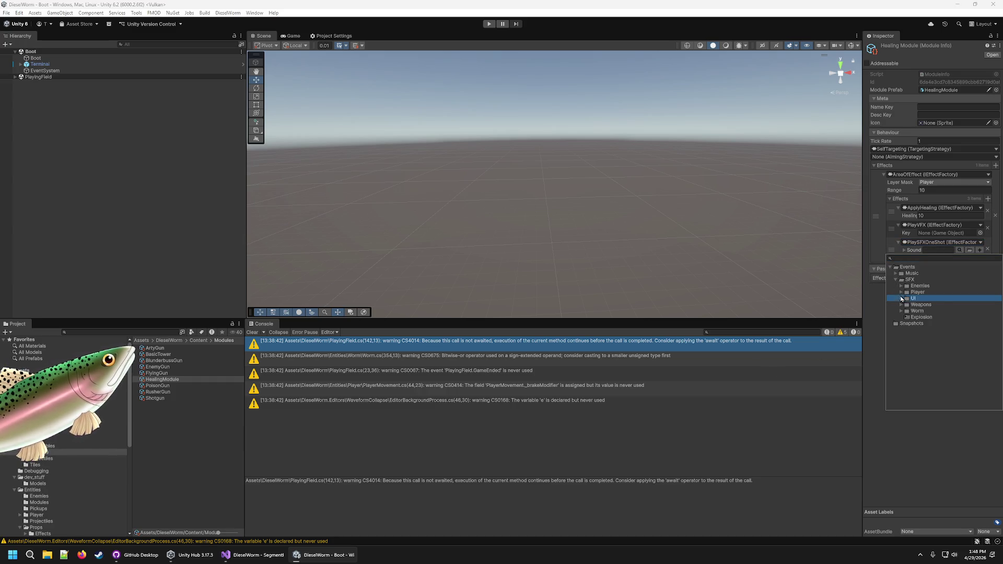
{"action": "left_click", "coordinate": [903, 299]}
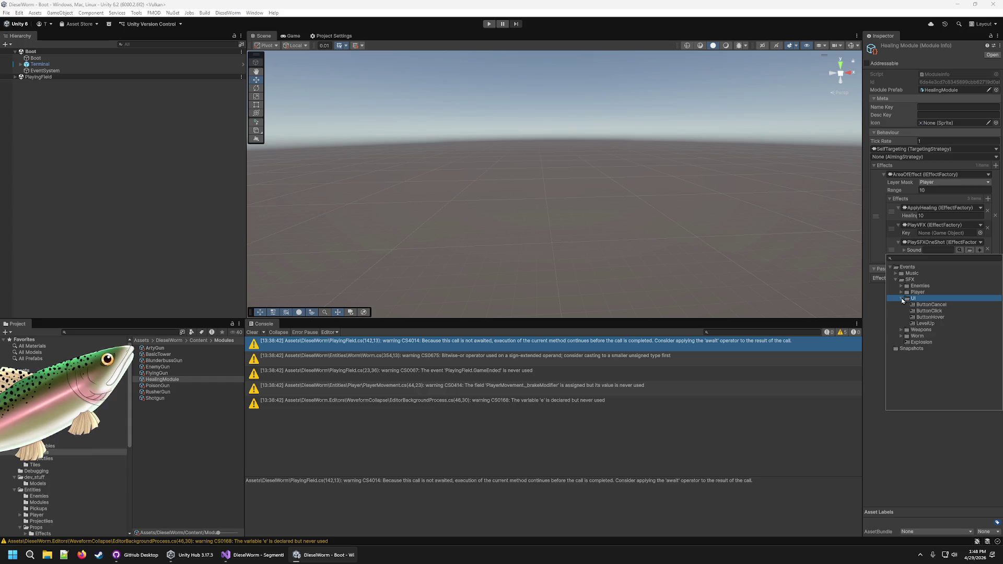
{"action": "left_click", "coordinate": [931, 311]}
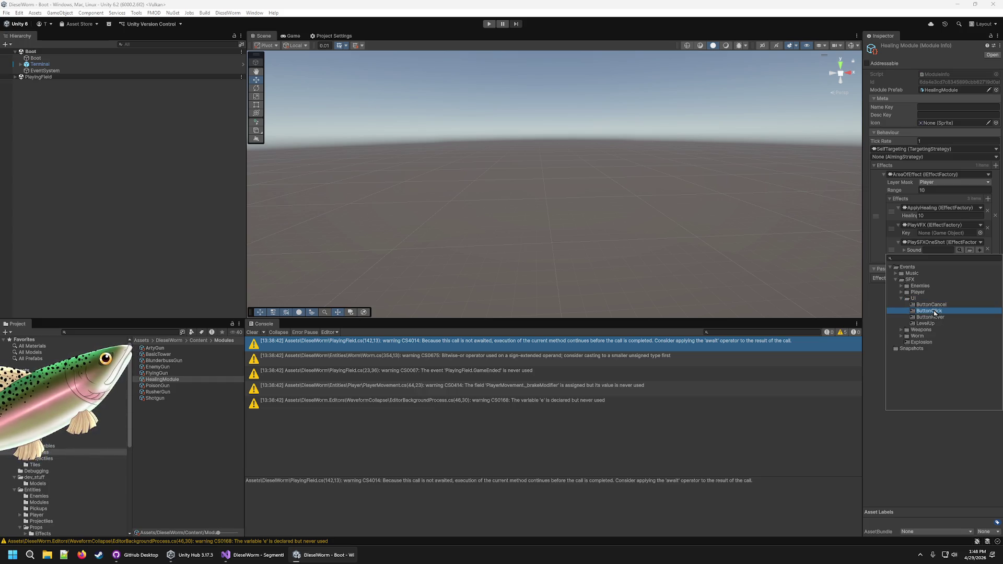
{"action": "double_click", "coordinate": [934, 311]}
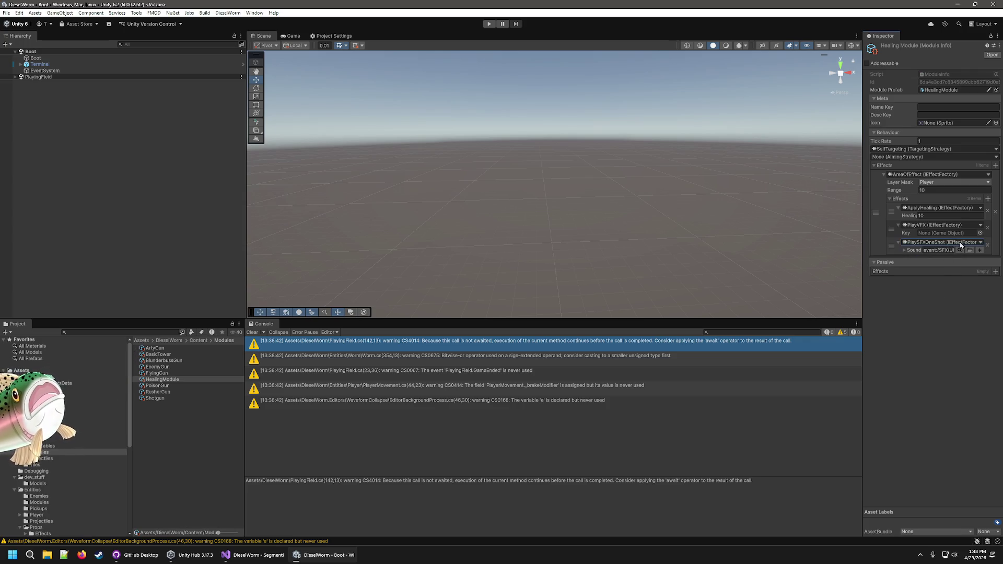
Set the PlayVFX Key to VFX_MuzzleFlash.
{"action": "left_click", "coordinate": [981, 234]}
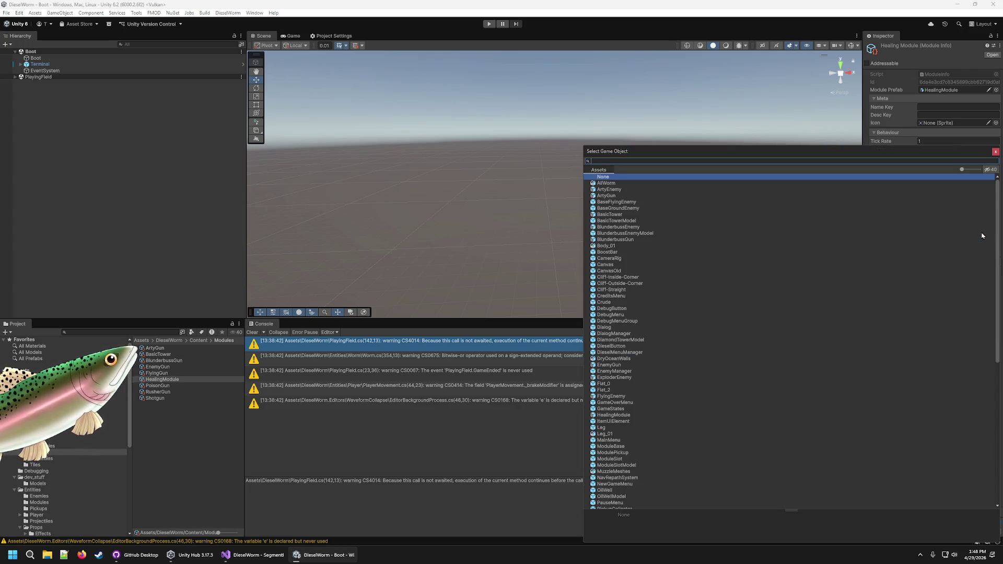
{"action": "double_click", "coordinate": [635, 419]}
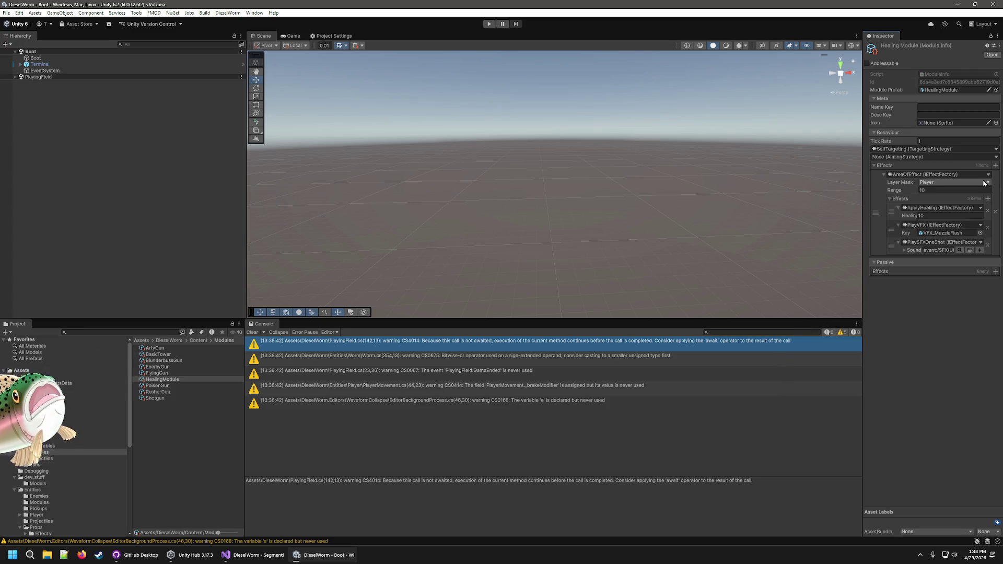
{"action": "left_click", "coordinate": [966, 107]}
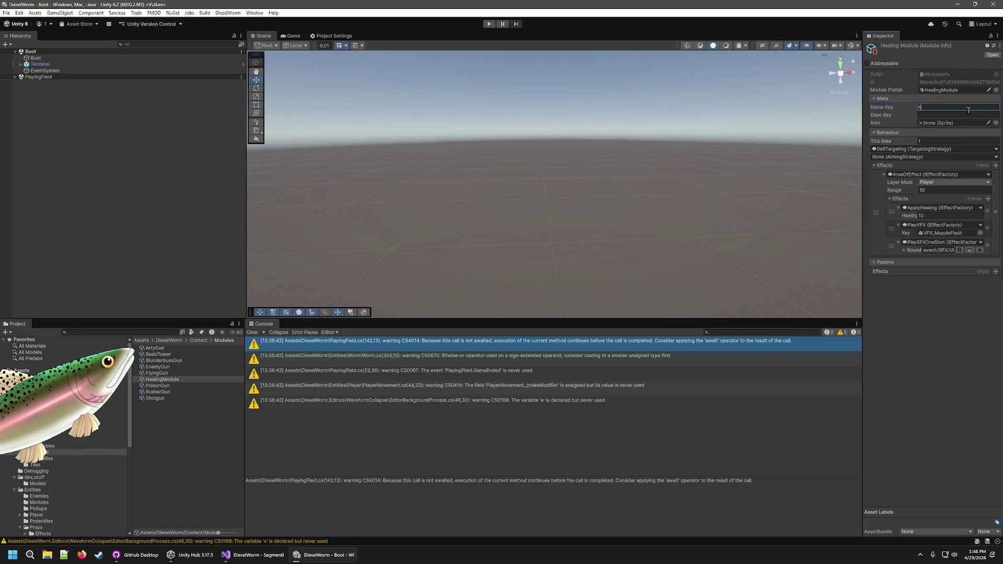
Enter Name Key 'name-healin' and Desc Key 'desc-healing' for HealingModule.
{"action": "type", "text": "name"}
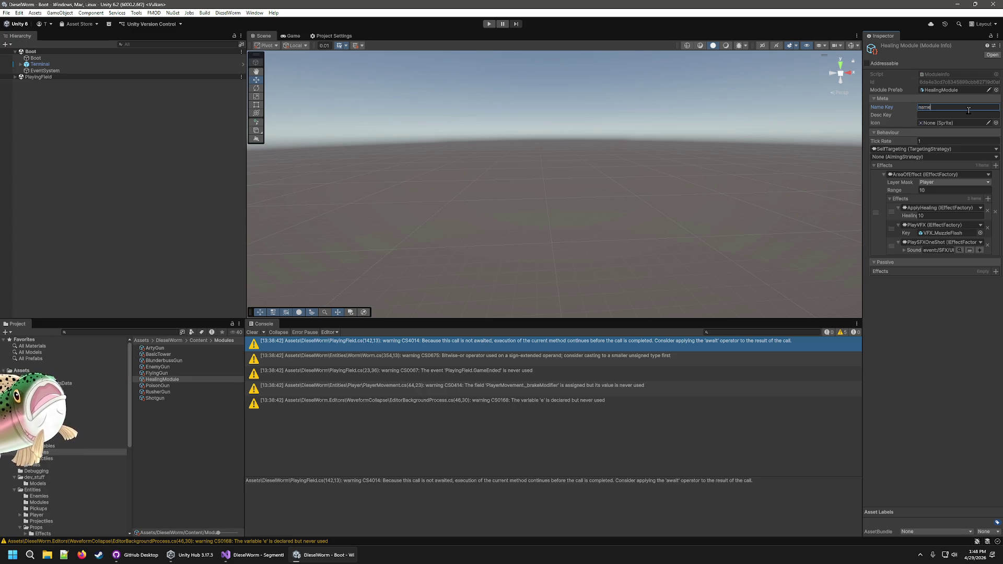
{"action": "type", "text": "-healing"}
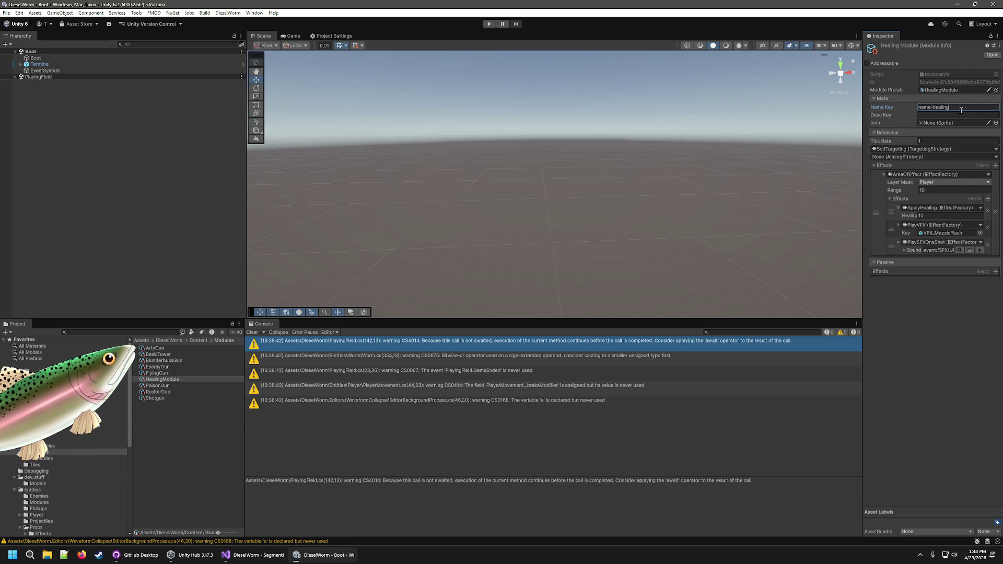
{"action": "left_click", "coordinate": [961, 115]}
{"action": "type", "text": "desc"}
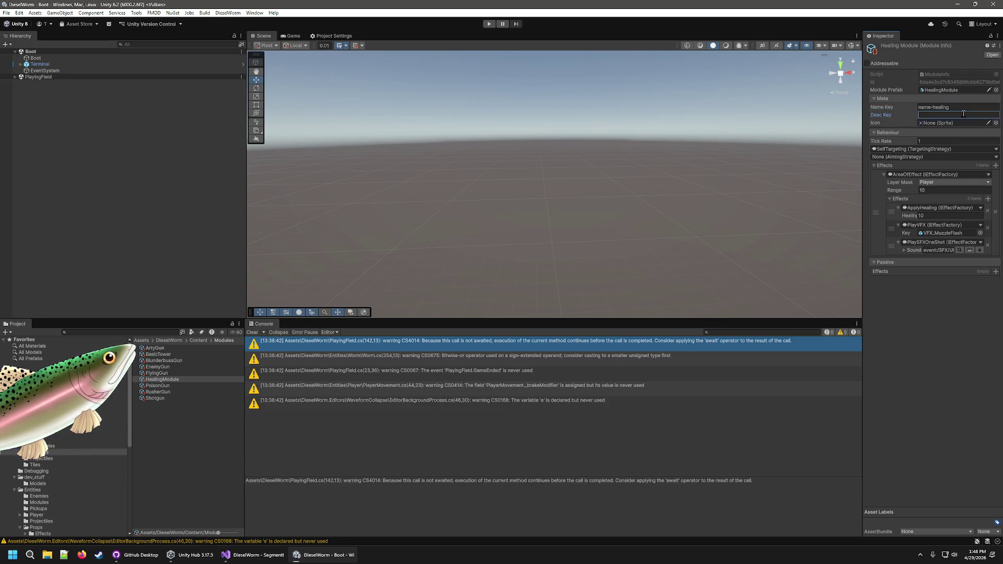
{"action": "type", "text": "-healing"}
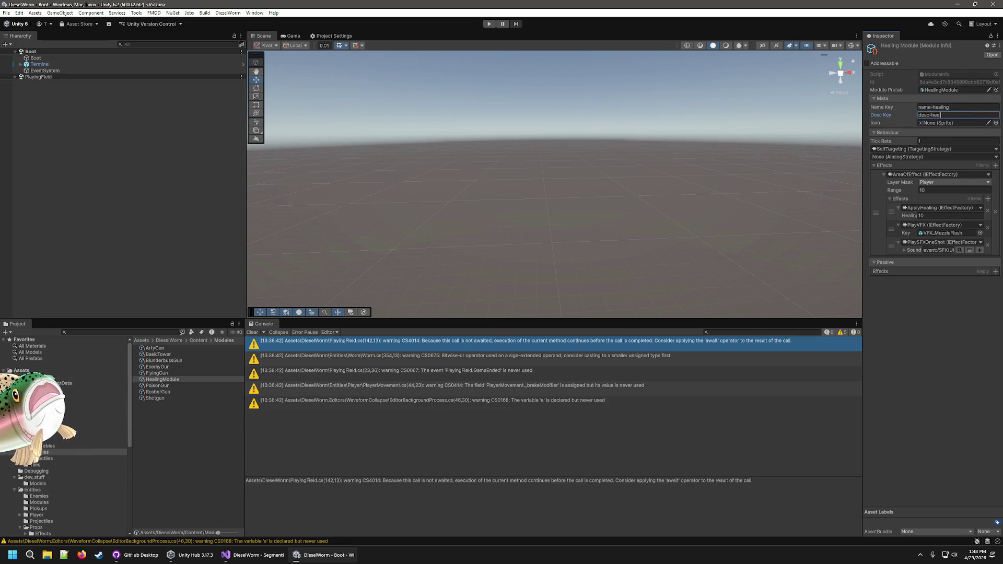
Choose the dev-dead_fish sprite as the module's Icon.
{"action": "left_click", "coordinate": [996, 122]}
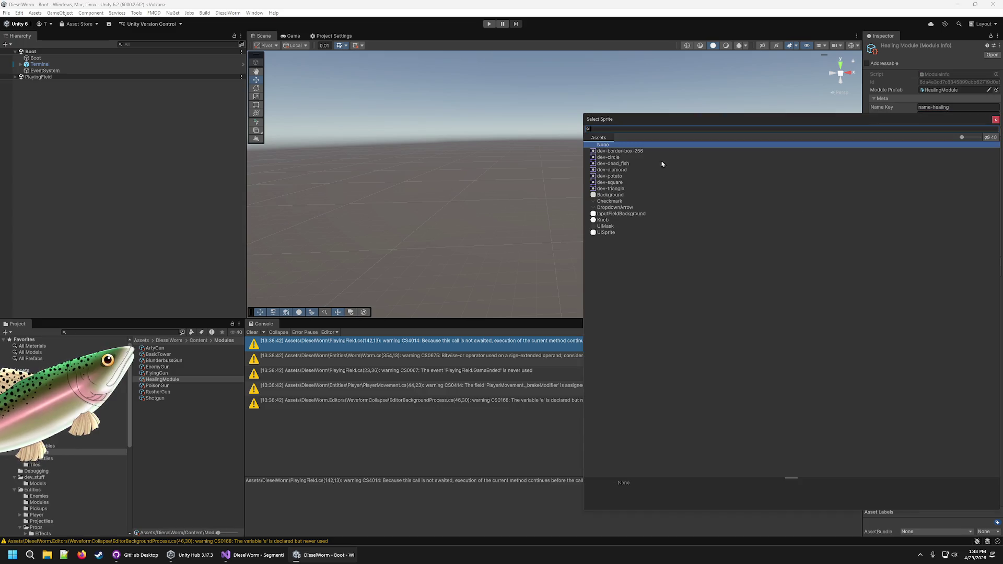
{"action": "left_click", "coordinate": [629, 164]}
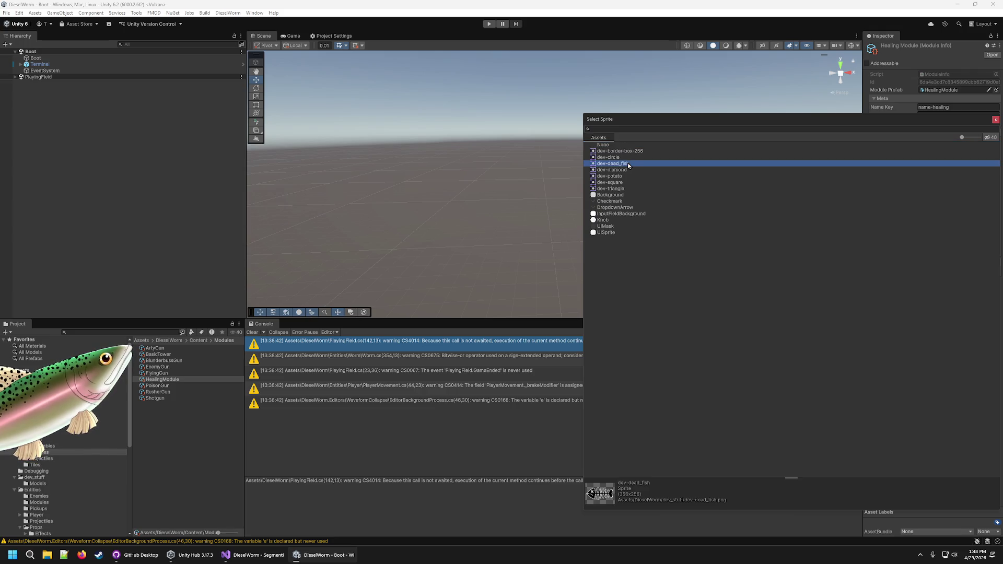
{"action": "left_click", "coordinate": [994, 121]}
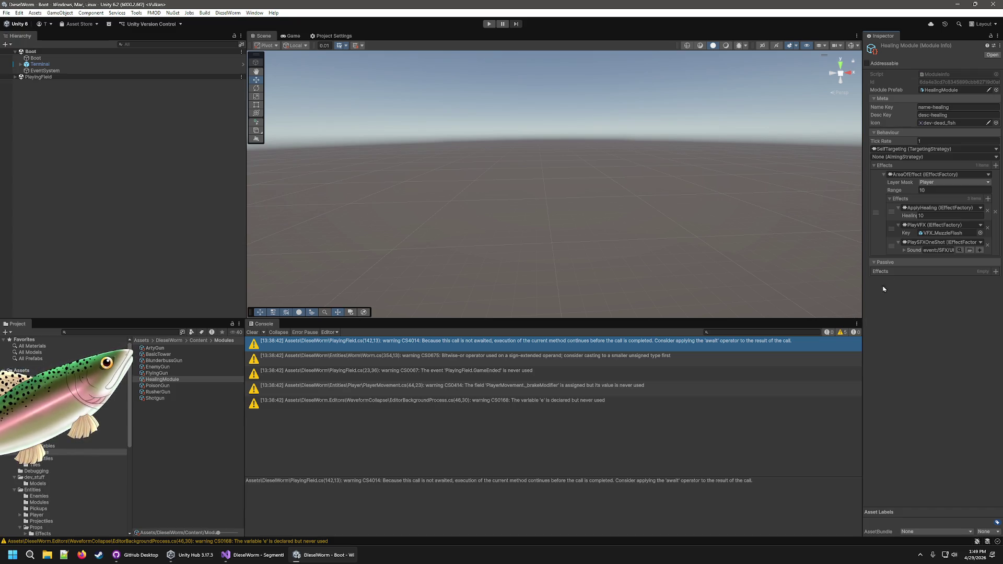
Compare the ArtyGun and Projectile_ArtyBullet settings in the Inspector.
{"action": "left_click", "coordinate": [948, 190]}
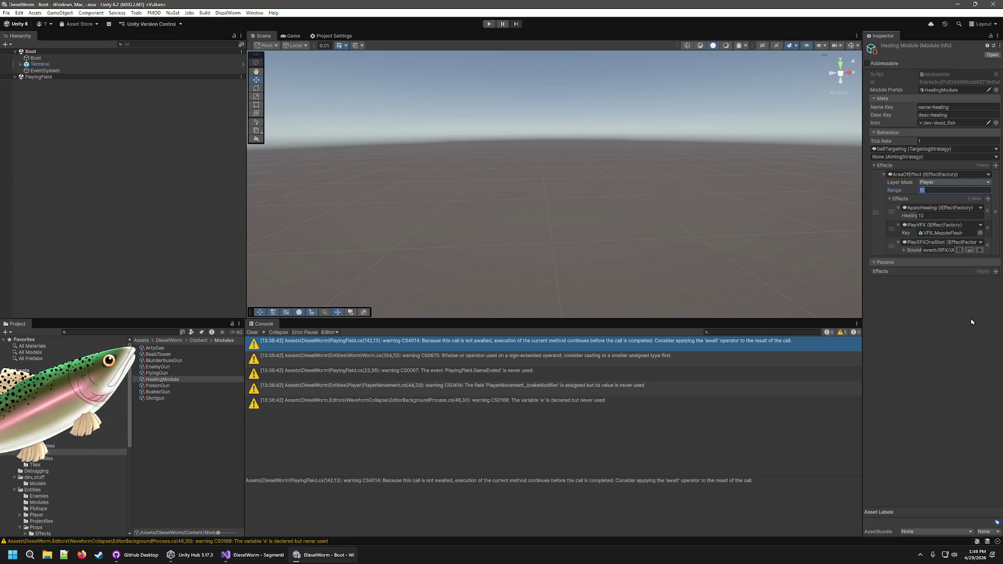
{"action": "scroll", "coordinate": [69, 436], "scroll_direction": "down", "scroll_amount": 1}
{"action": "left_click", "coordinate": [153, 349]}
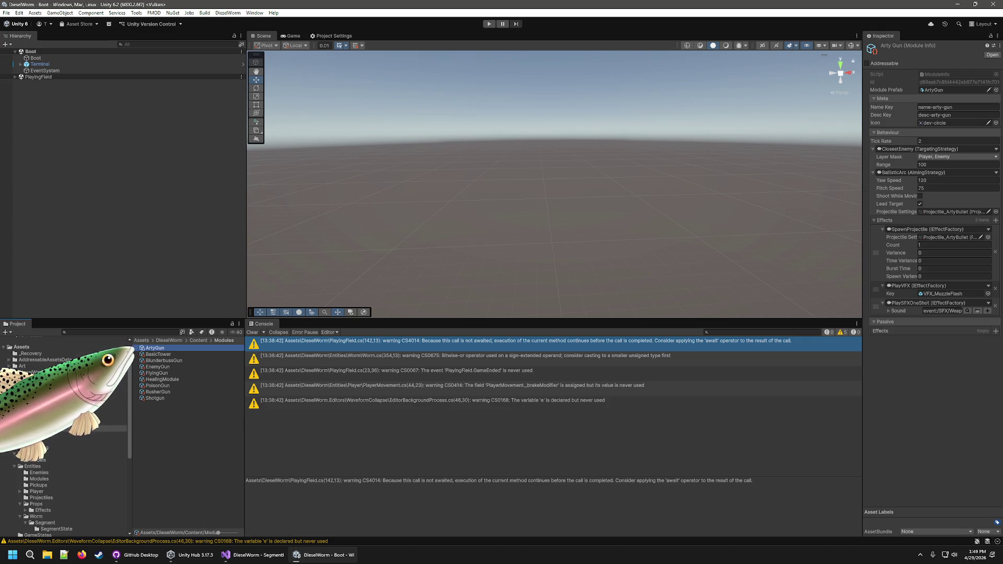
{"action": "left_click", "coordinate": [78, 435]}
{"action": "left_click", "coordinate": [177, 348]}
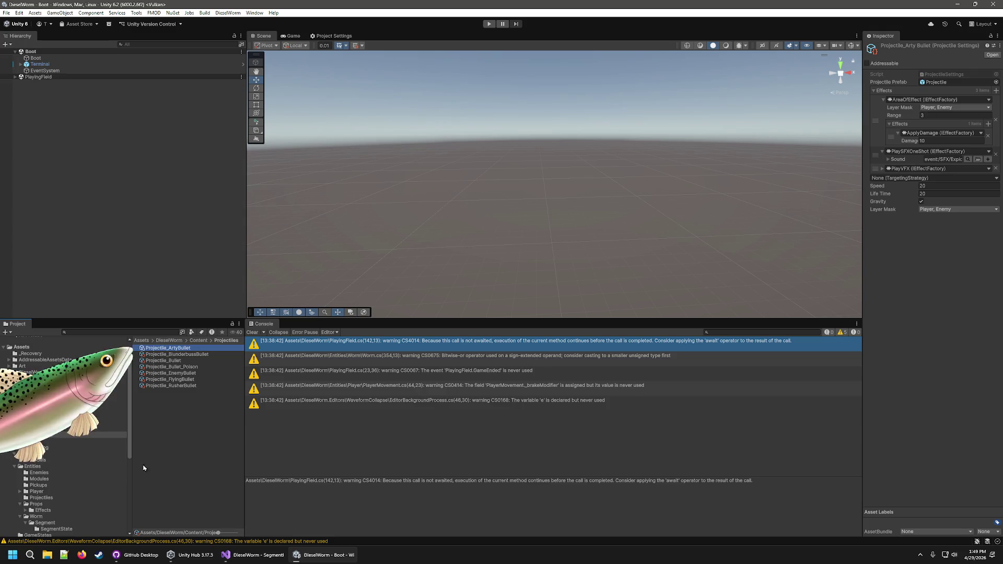
{"action": "scroll", "coordinate": [41, 496], "scroll_direction": "down", "scroll_amount": 5}
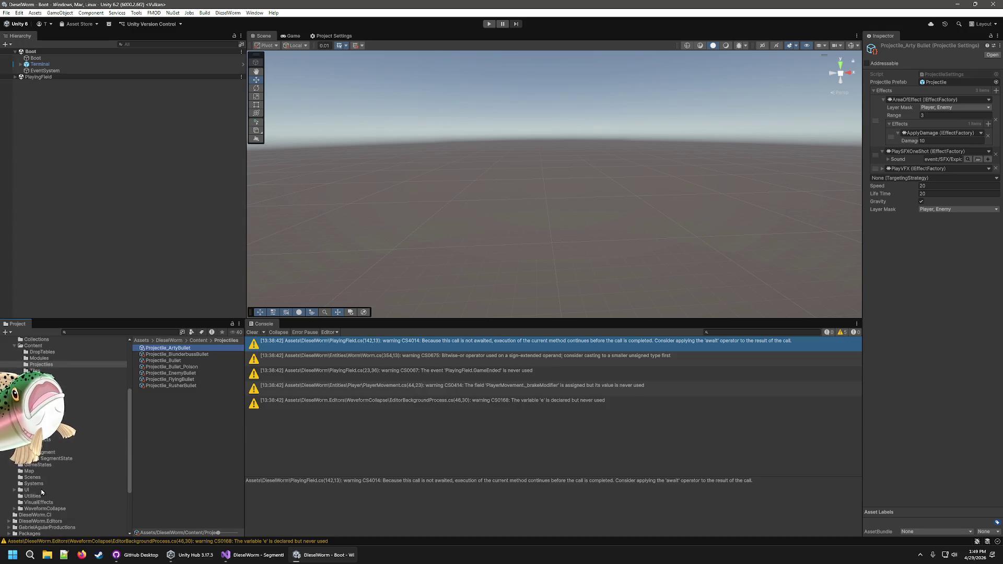
{"action": "scroll", "coordinate": [45, 465], "scroll_direction": "up", "scroll_amount": 5}
Review ExploderEnemy's death AreaOfEffect (range 3, ApplyDamage 1.5), then return to Content/Modules.
{"action": "left_click", "coordinate": [47, 473]}
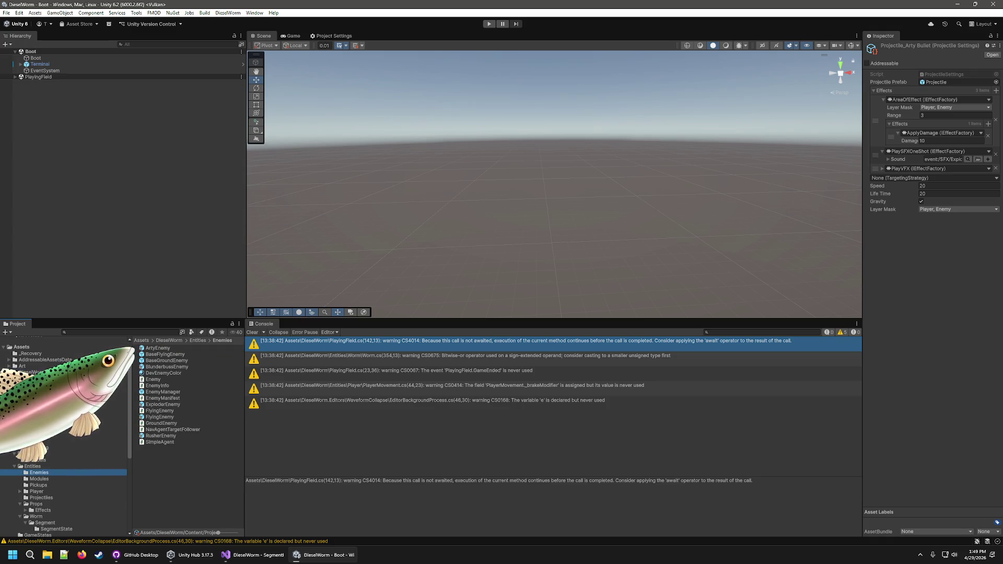
{"action": "left_click", "coordinate": [165, 405]}
{"action": "scroll", "coordinate": [915, 401], "scroll_direction": "down", "scroll_amount": 5}
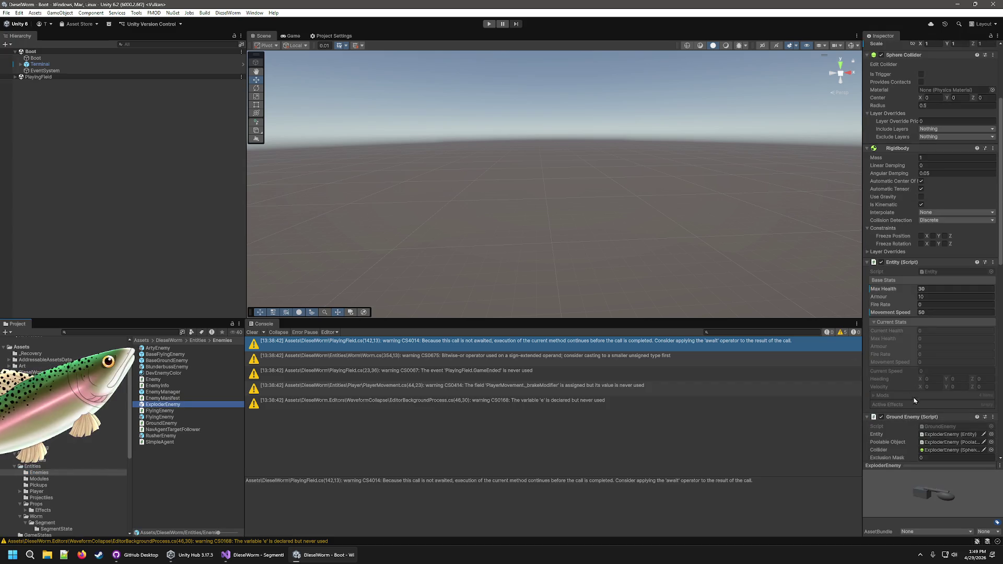
{"action": "scroll", "coordinate": [915, 401], "scroll_direction": "down", "scroll_amount": 4}
{"action": "scroll", "coordinate": [898, 375], "scroll_direction": "down", "scroll_amount": 2}
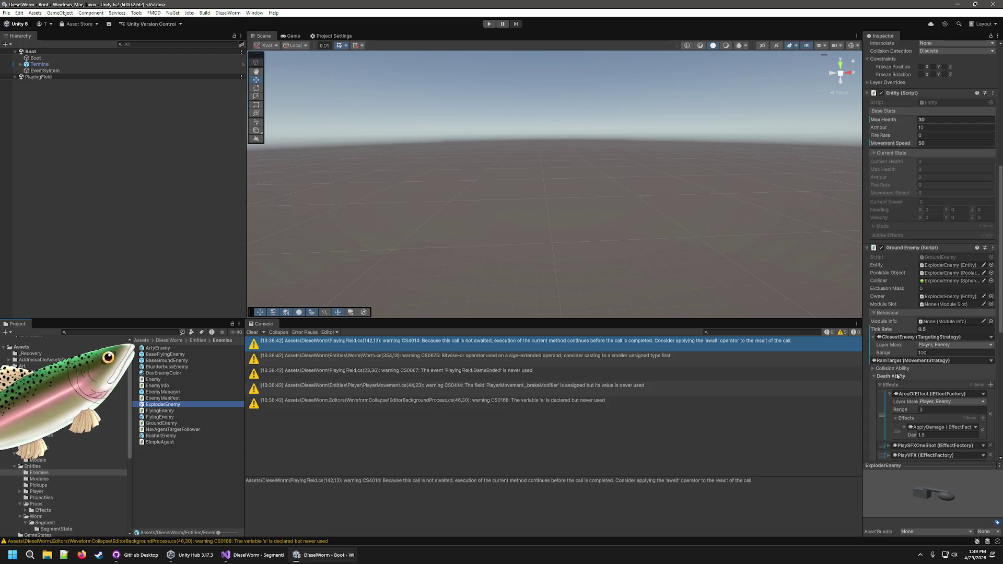
{"action": "scroll", "coordinate": [897, 375], "scroll_direction": "down", "scroll_amount": 2}
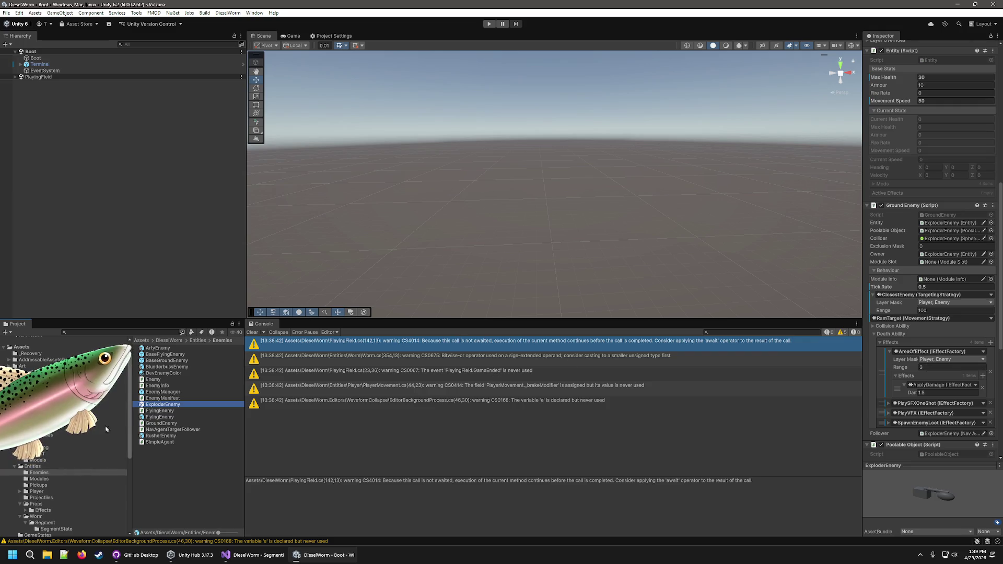
{"action": "left_click", "coordinate": [39, 473]}
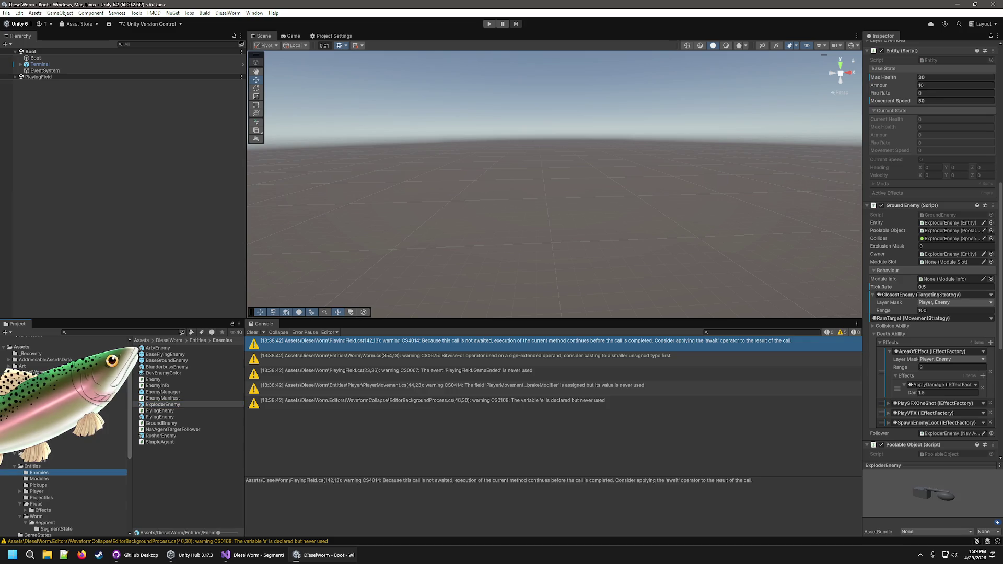
{"action": "left_click", "coordinate": [109, 428]}
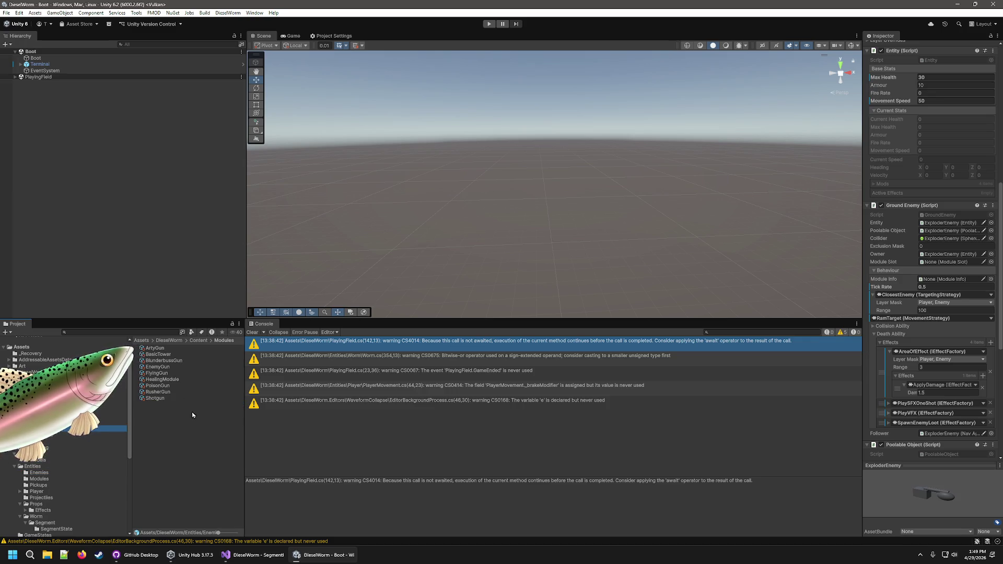
Change HealingModule's AreaOfEffect Range from 10 to 5.
{"action": "left_click", "coordinate": [162, 380]}
{"action": "left_click", "coordinate": [940, 191]}
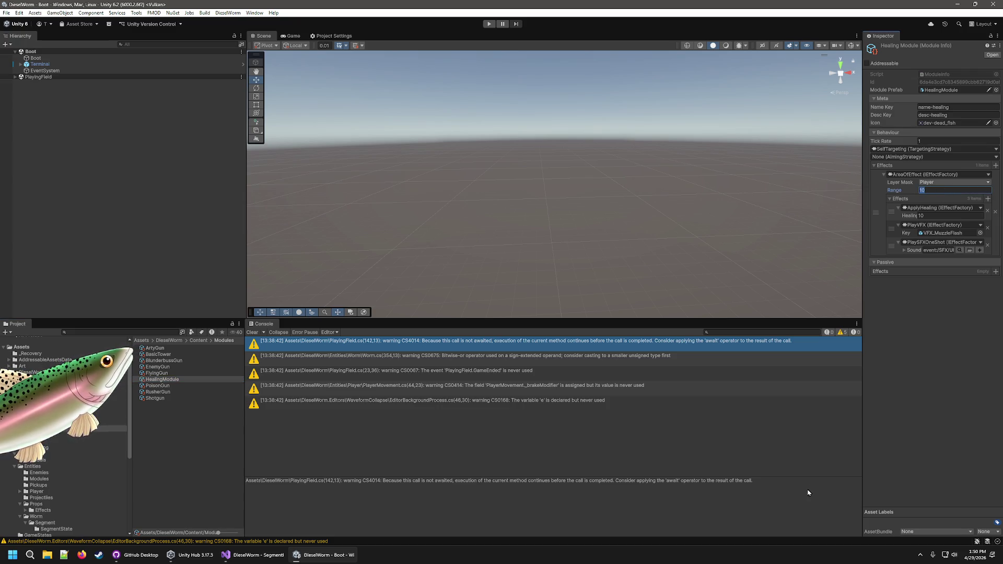
{"action": "type", "text": "5"}
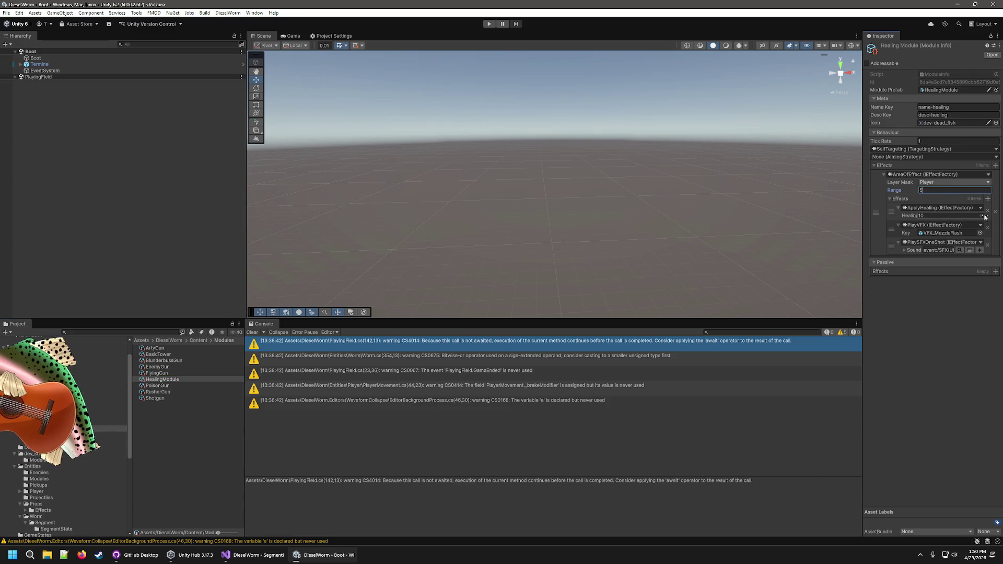
{"action": "left_click", "coordinate": [977, 317]}
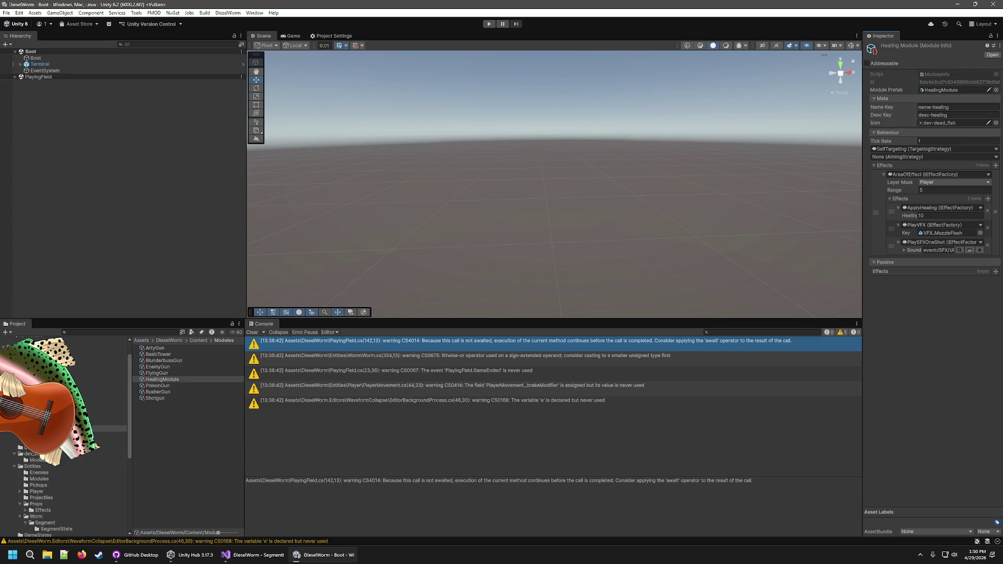
{"action": "left_click", "coordinate": [116, 416]}
Add HealingModule to the ModuleManifest's module list.
{"action": "left_click", "coordinate": [164, 385]}
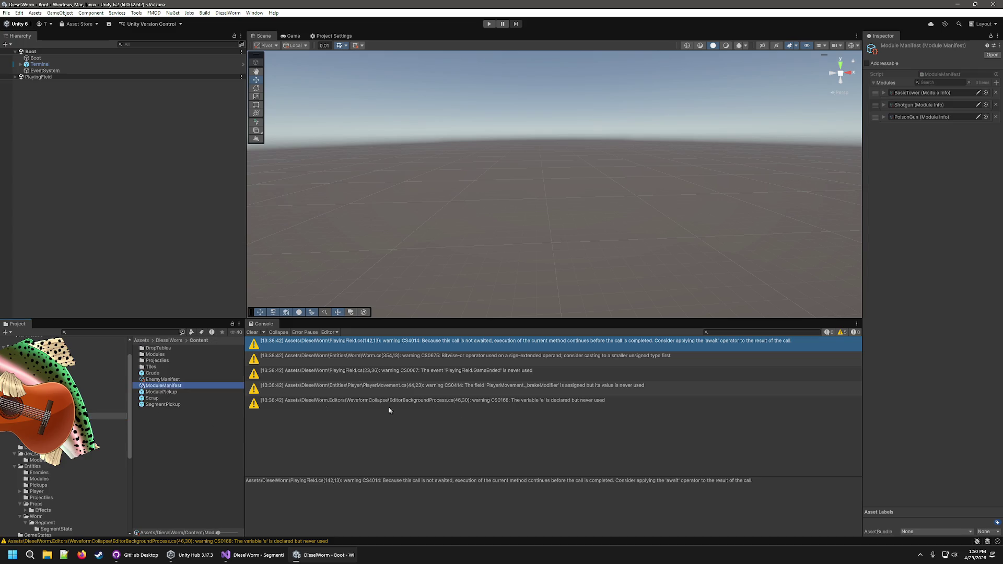
{"action": "left_click", "coordinate": [996, 83]}
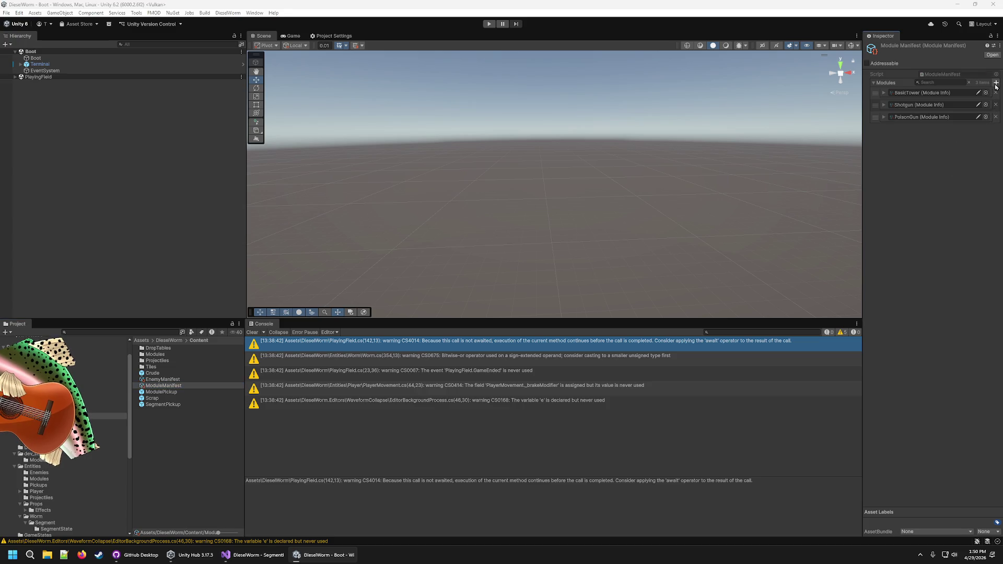
{"action": "double_click", "coordinate": [618, 141]}
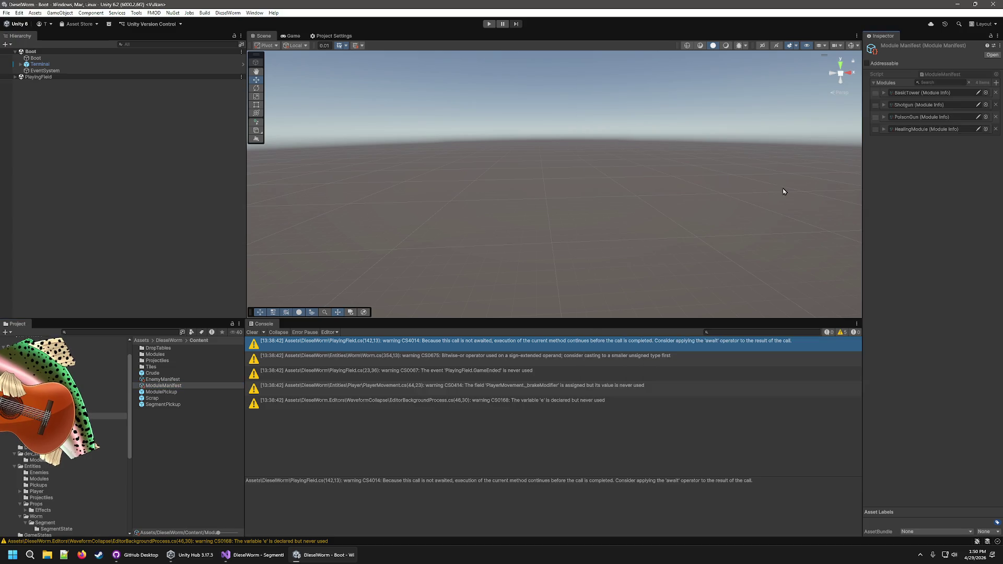
Add a new ModuleDropTable entry with Item set to HealingModule.
{"action": "double_click", "coordinate": [187, 348]}
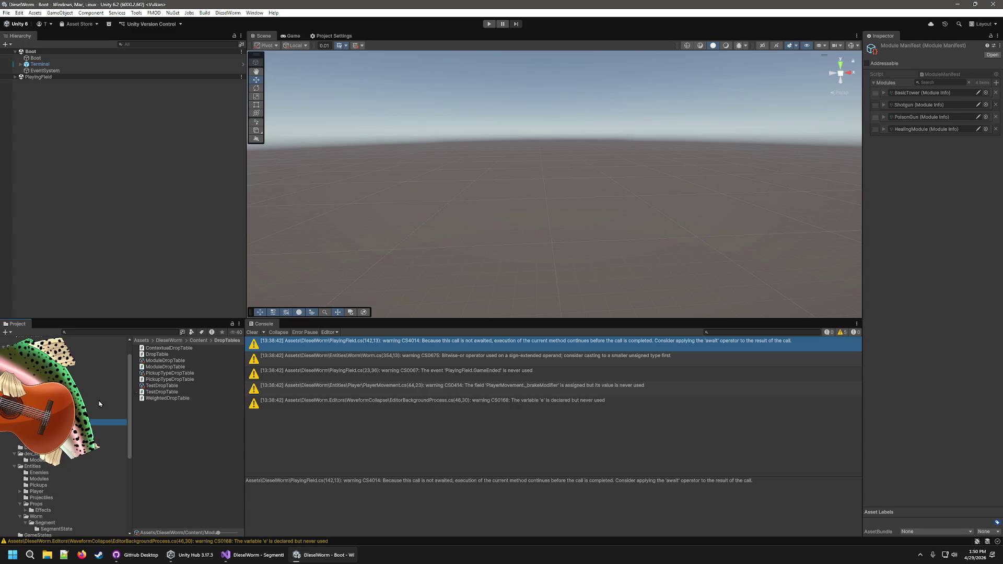
{"action": "left_click", "coordinate": [166, 360]}
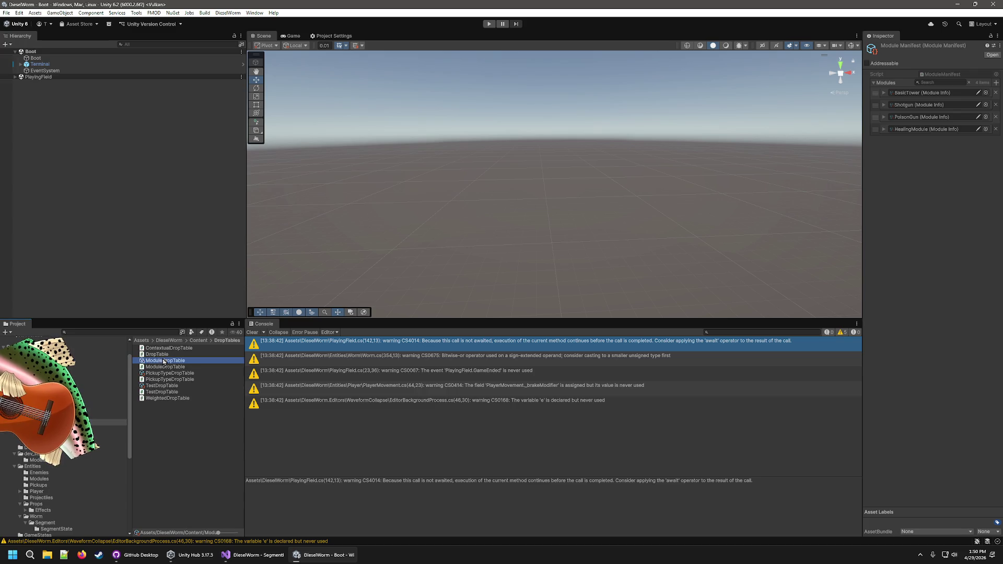
{"action": "left_click", "coordinate": [996, 82]}
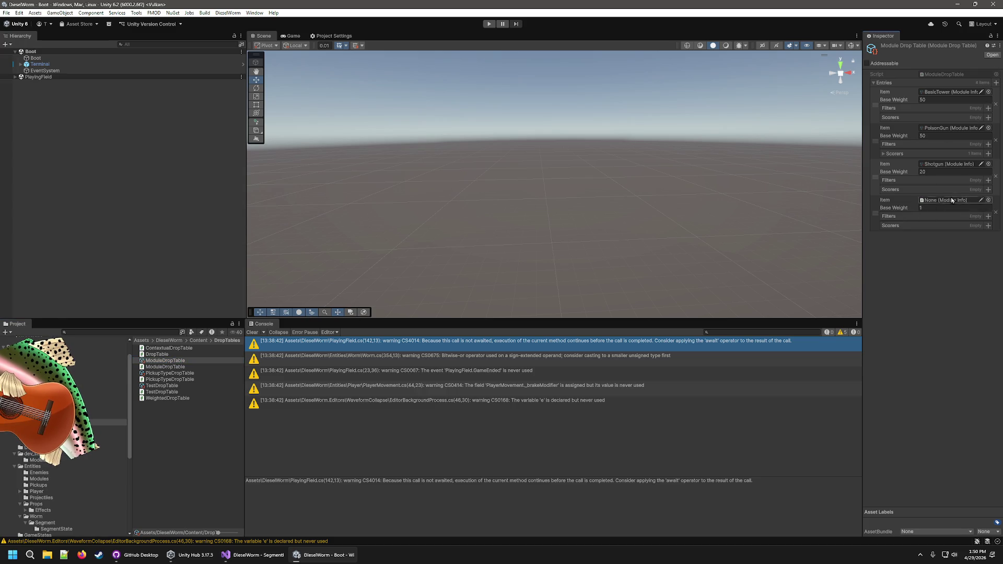
{"action": "left_click", "coordinate": [989, 201]}
{"action": "double_click", "coordinate": [625, 214]}
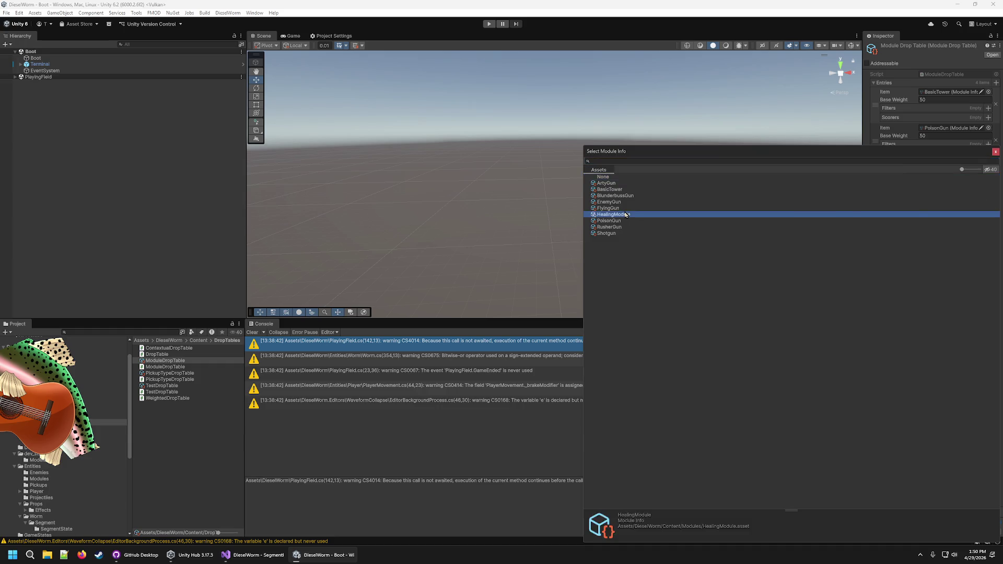
Give the HealingModule drop entry a Base Weight of 20 and enter play mode.
{"action": "left_click", "coordinate": [981, 208]}
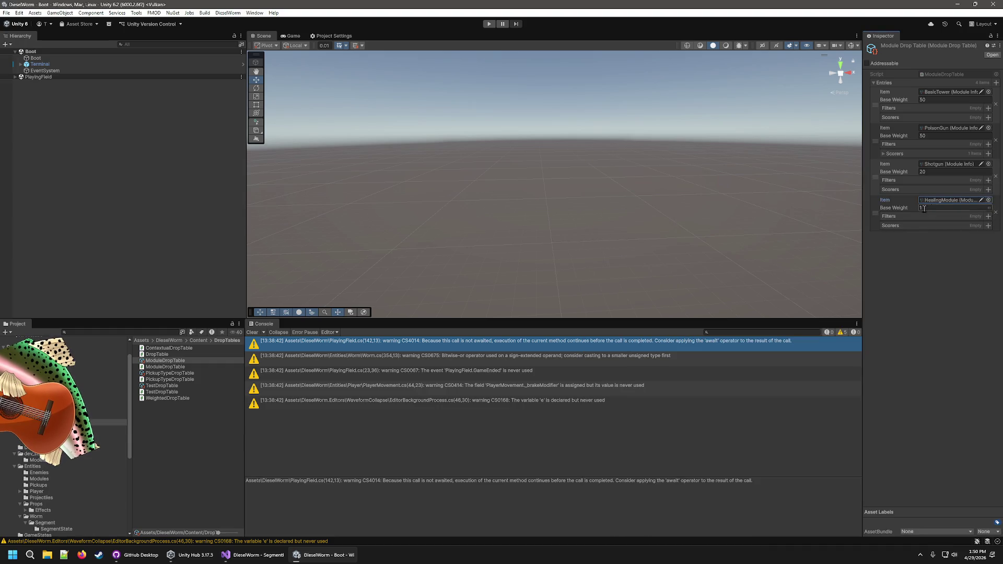
{"action": "type", "text": "5"}
{"action": "key", "text": "BackSpace"}
{"action": "key", "text": "BackSpace"}
{"action": "type", "text": "20"}
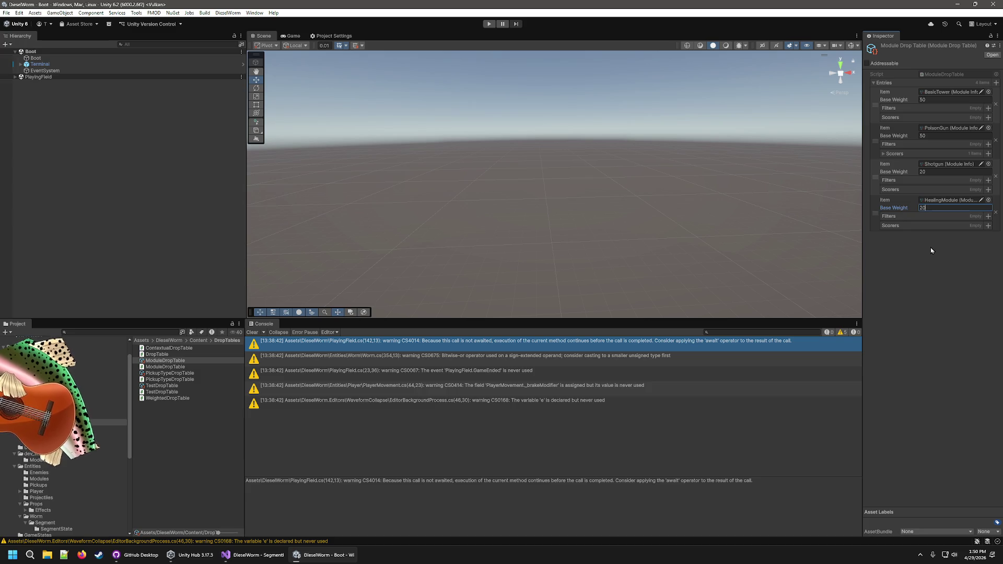
{"action": "key", "text": "Return"}
{"action": "type", "text": "30"}
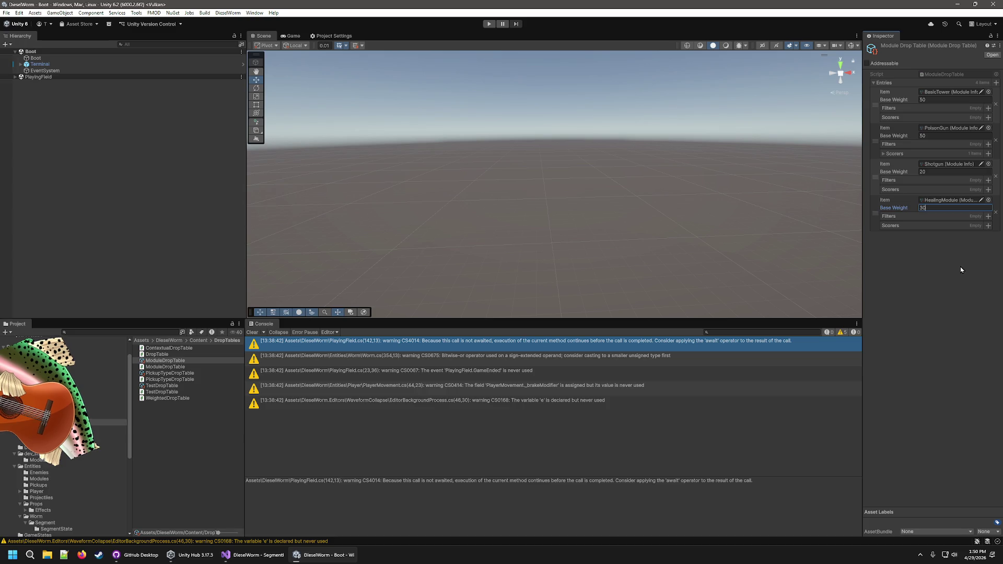
{"action": "key", "text": "Return"}
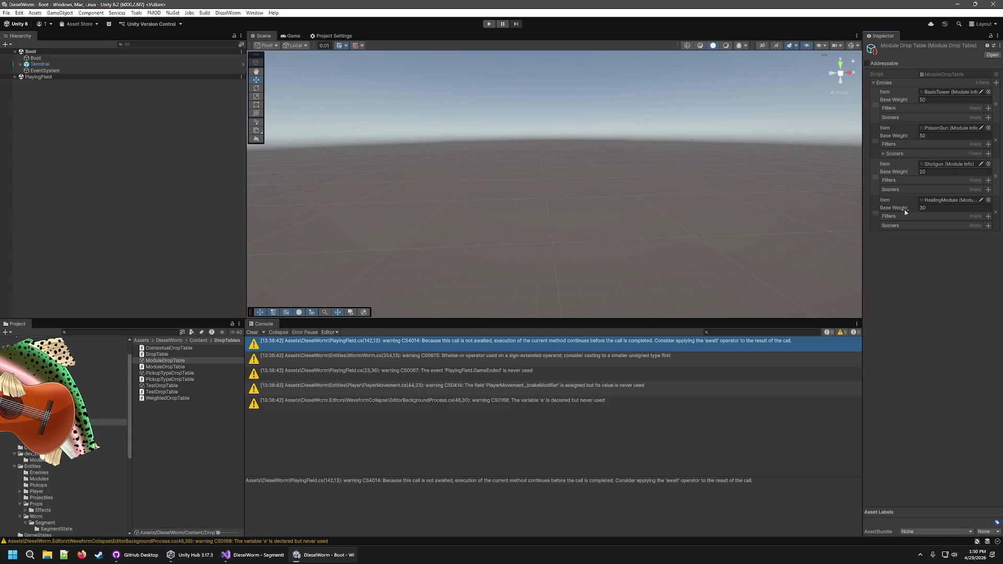
{"action": "left_click", "coordinate": [948, 208]}
{"action": "type", "text": "20"}
{"action": "left_click", "coordinate": [940, 321]}
{"action": "left_click", "coordinate": [489, 24]}
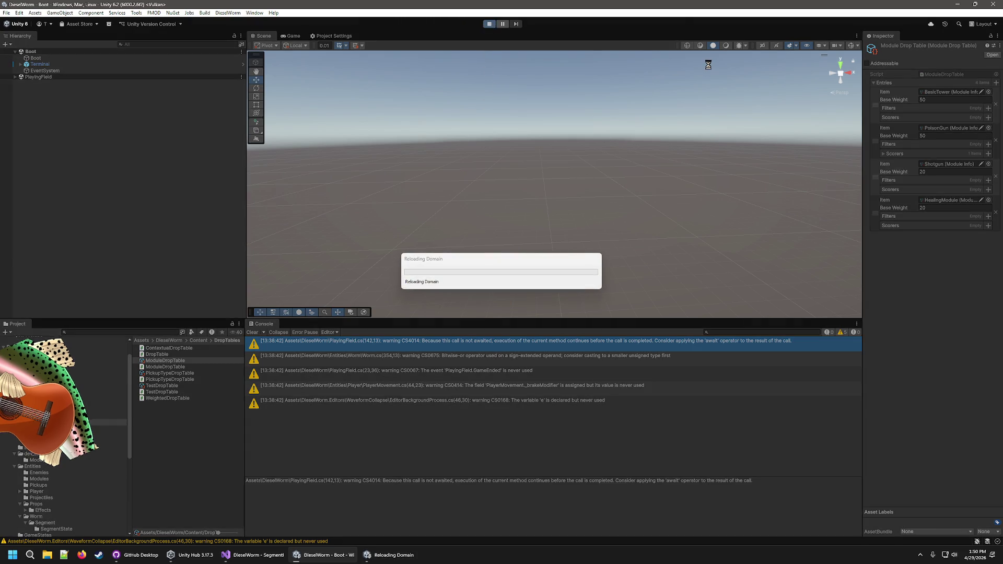